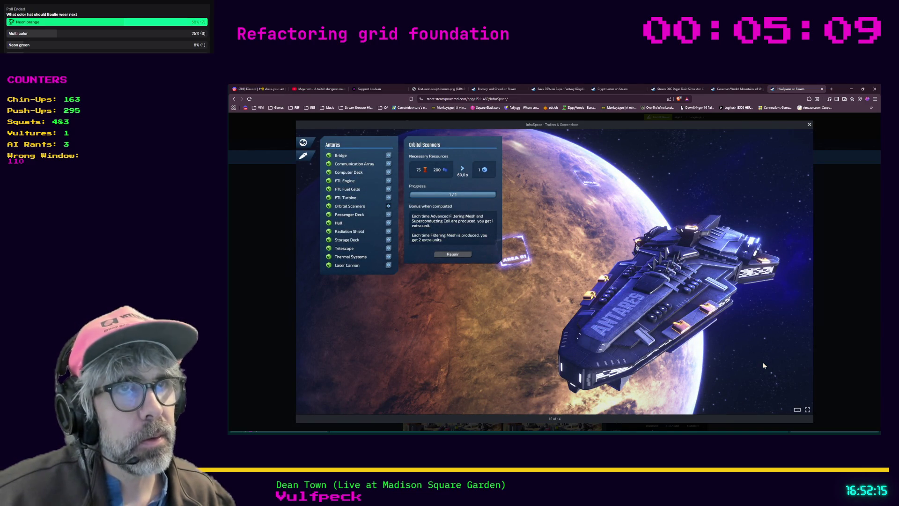
Page through the InfraSpace screenshots, including the train and spaceport shots, then close the viewer.
click(763, 365)
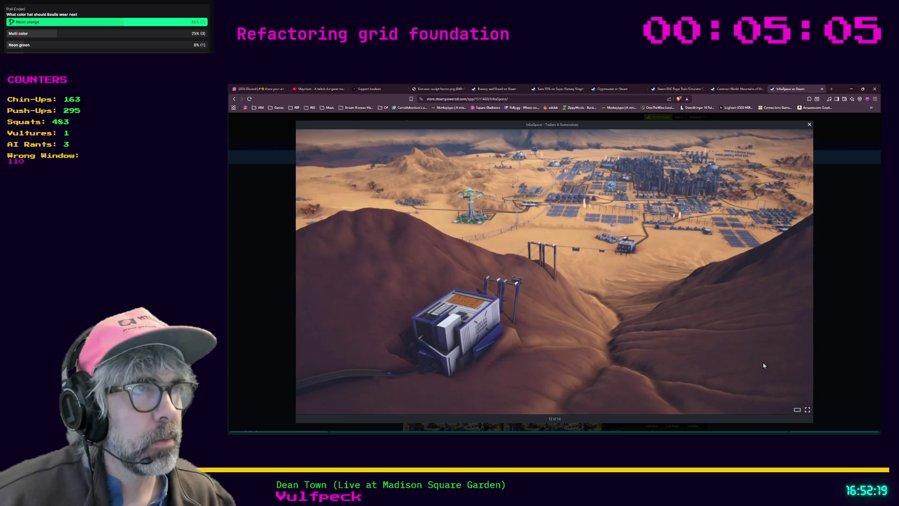
click(763, 364)
click(764, 365)
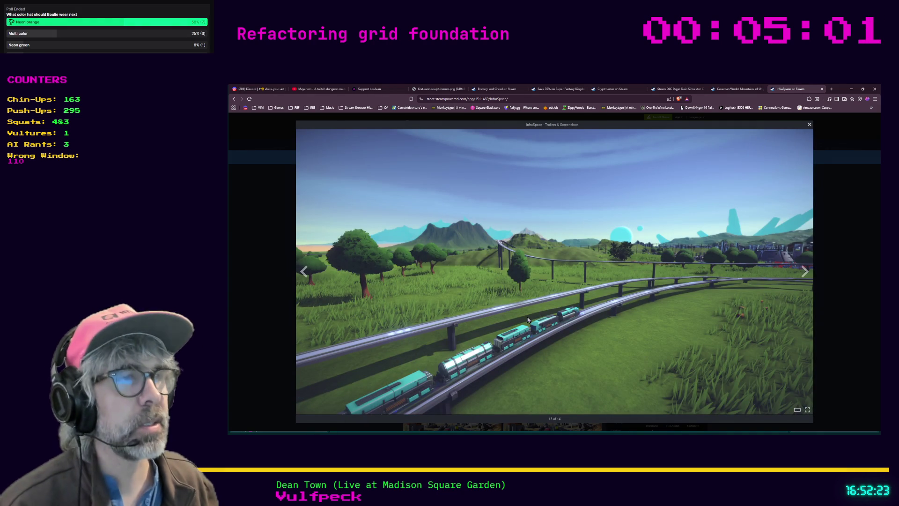
click(502, 337)
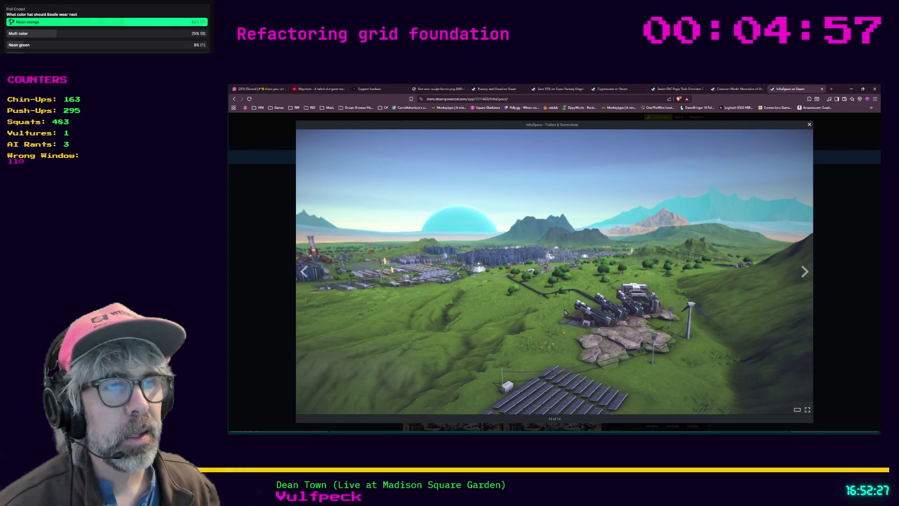
click(627, 334)
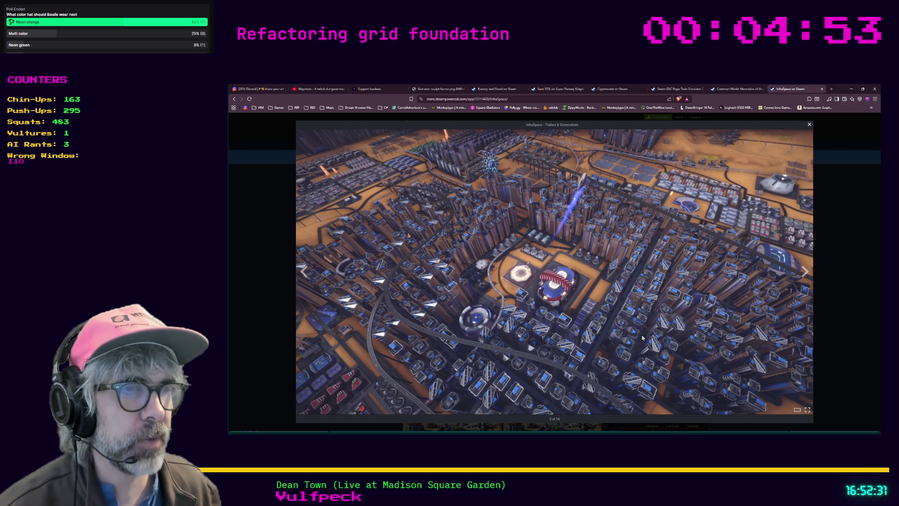
click(642, 337)
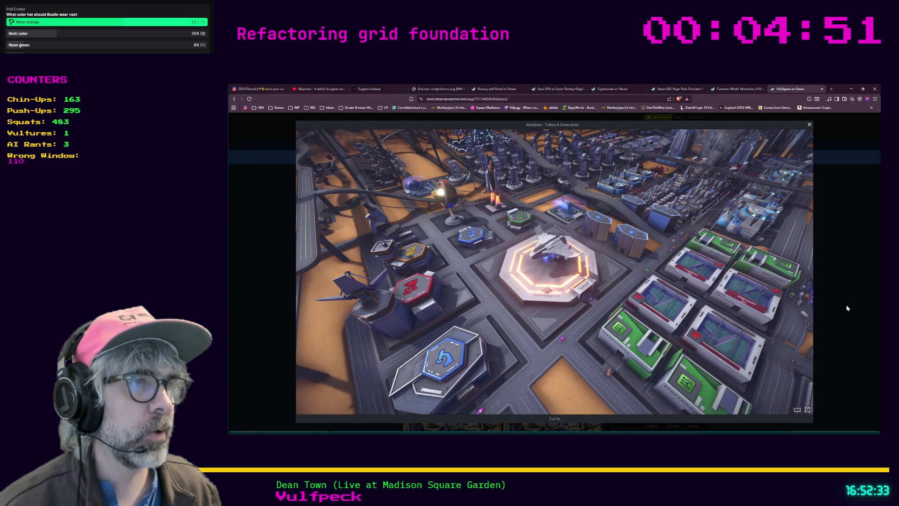
click(847, 308)
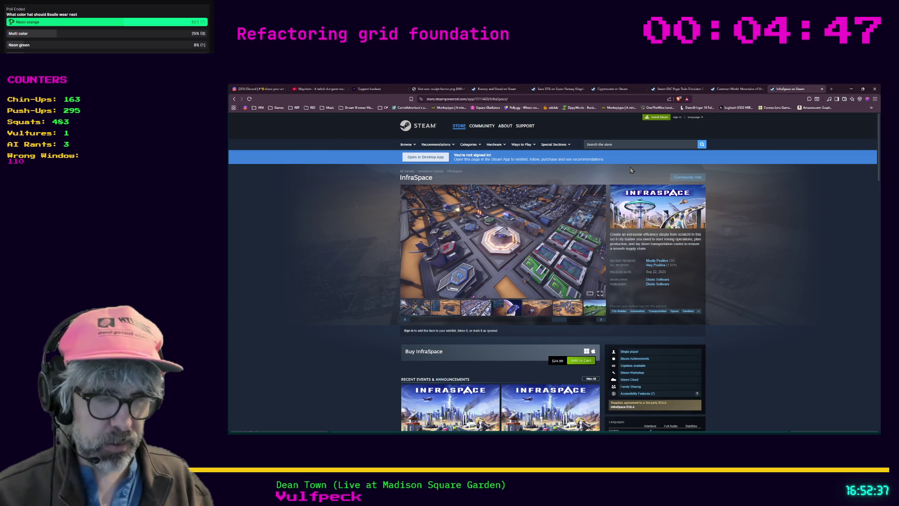
Search the web for 'steam industria' in a new browser tab.
key(ctrl+t)
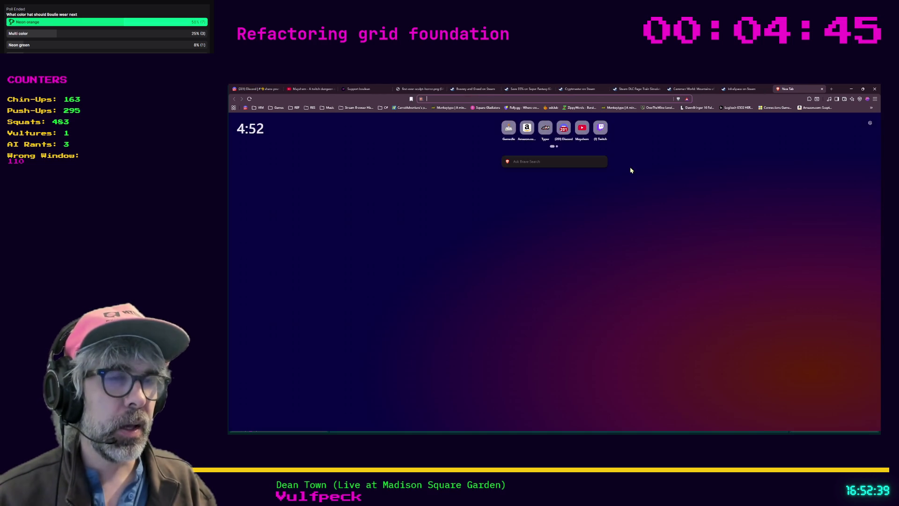
text(steam)
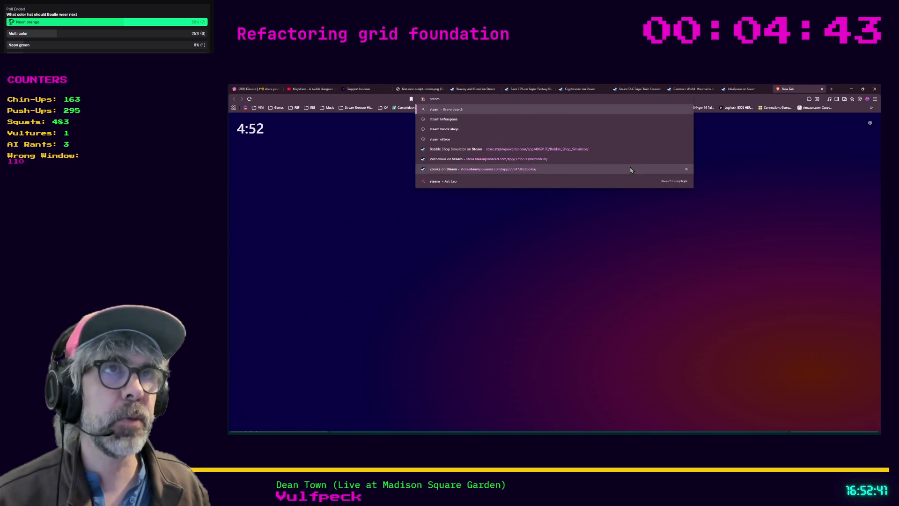
key(Escape)
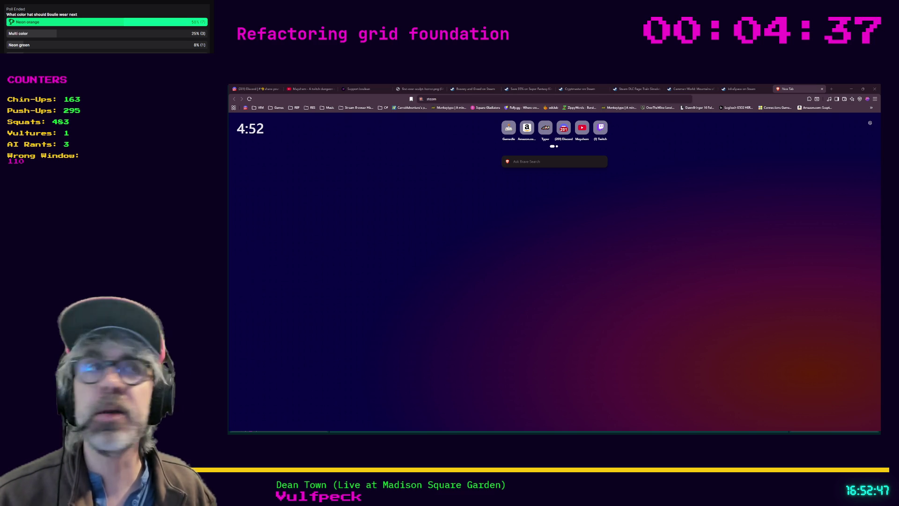
click(473, 99)
text(industria)
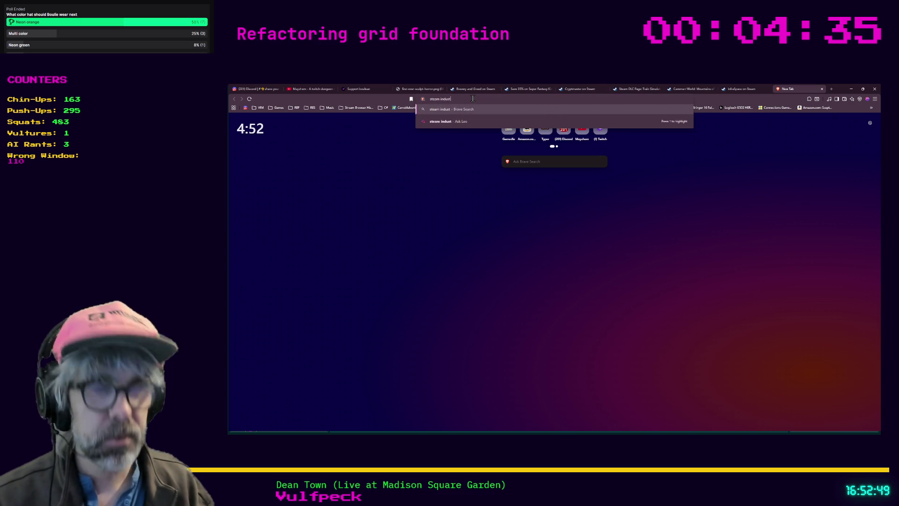
key(Return)
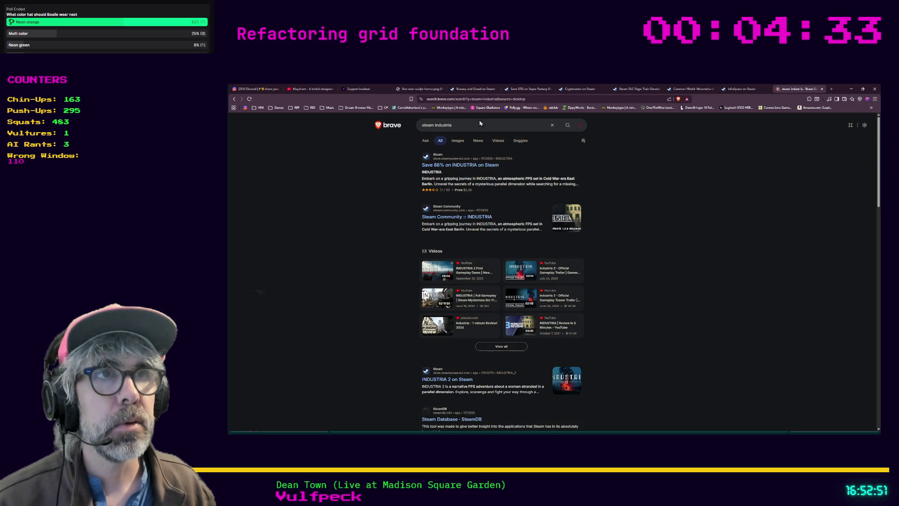
Open the INDUSTRIA Steam page, 88% off at $2.39, and view its screenshot gallery.
click(482, 166)
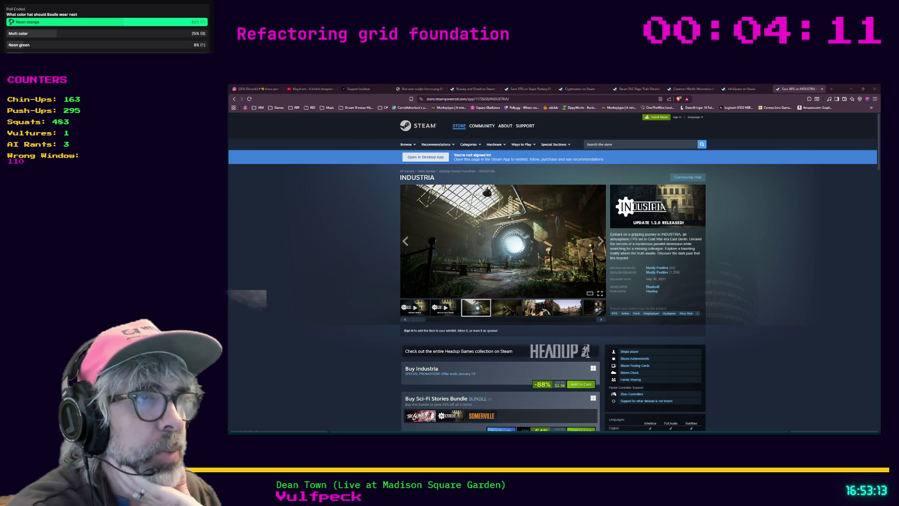
click(470, 228)
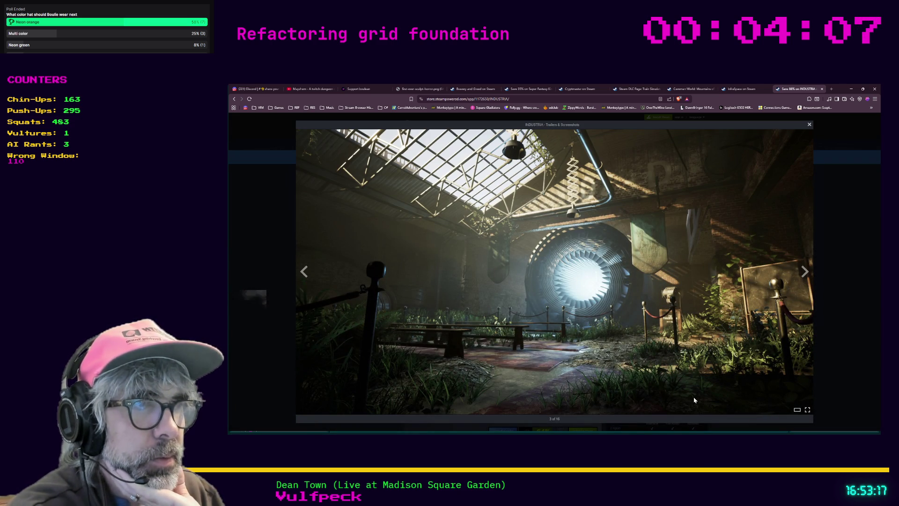
key(Right)
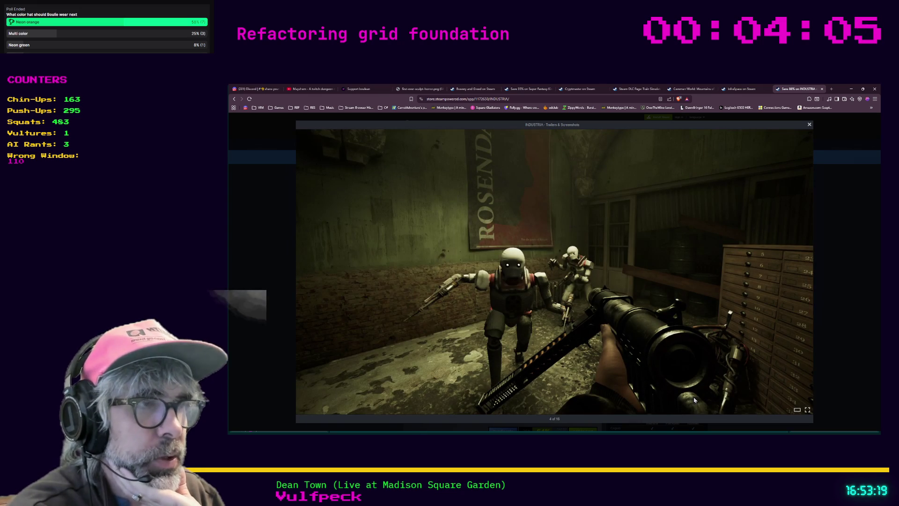
key(Right)
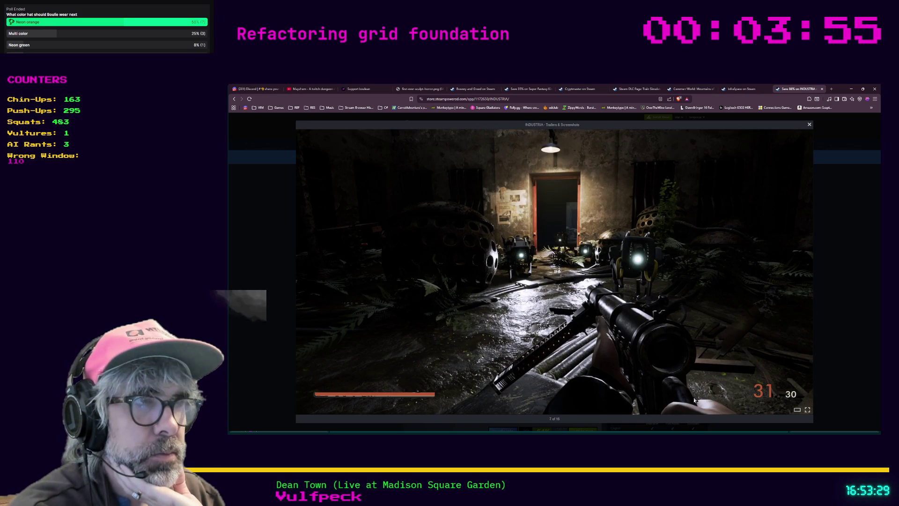
key(Right)
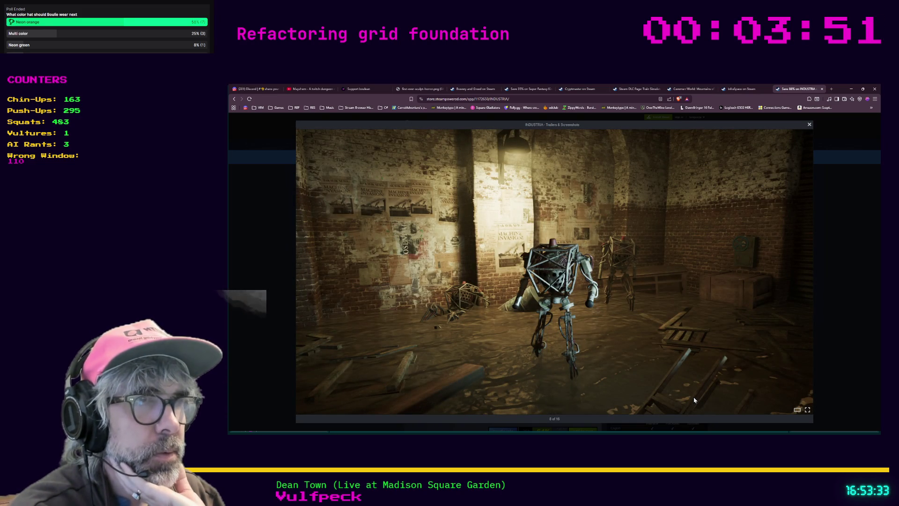
key(Right)
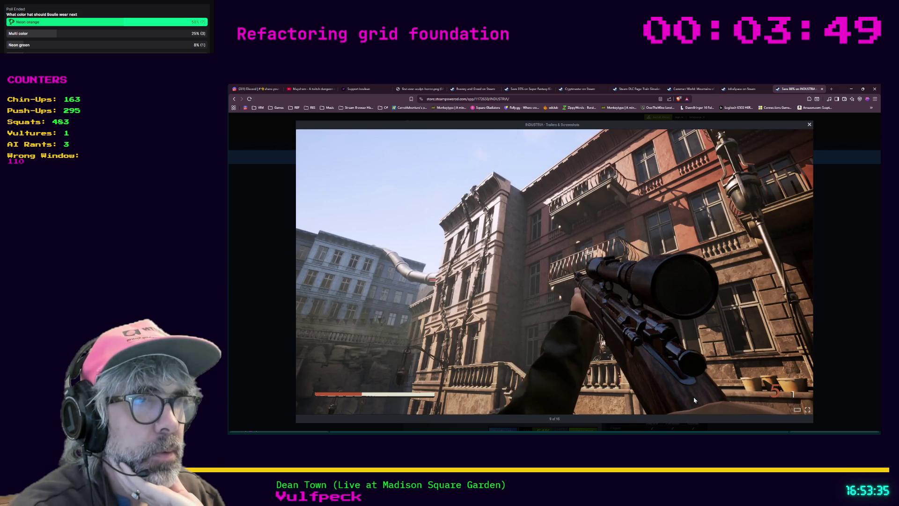
key(Right)
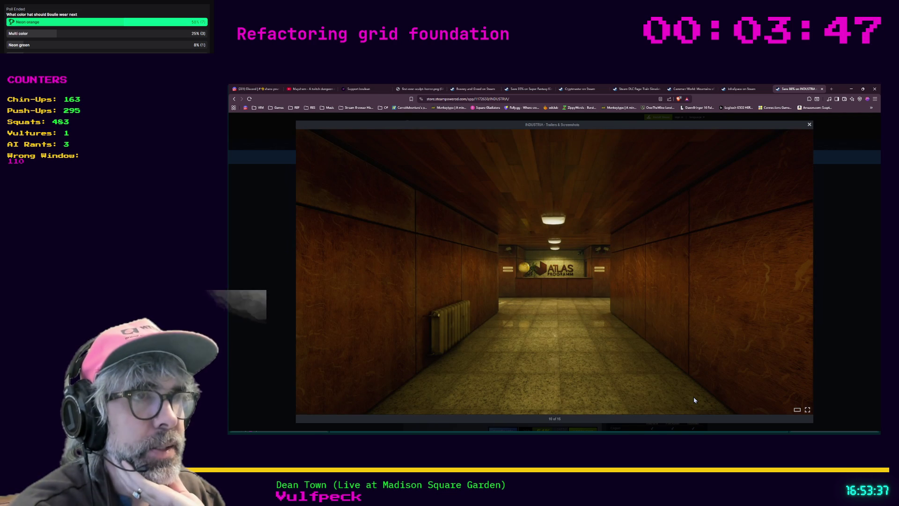
key(Right)
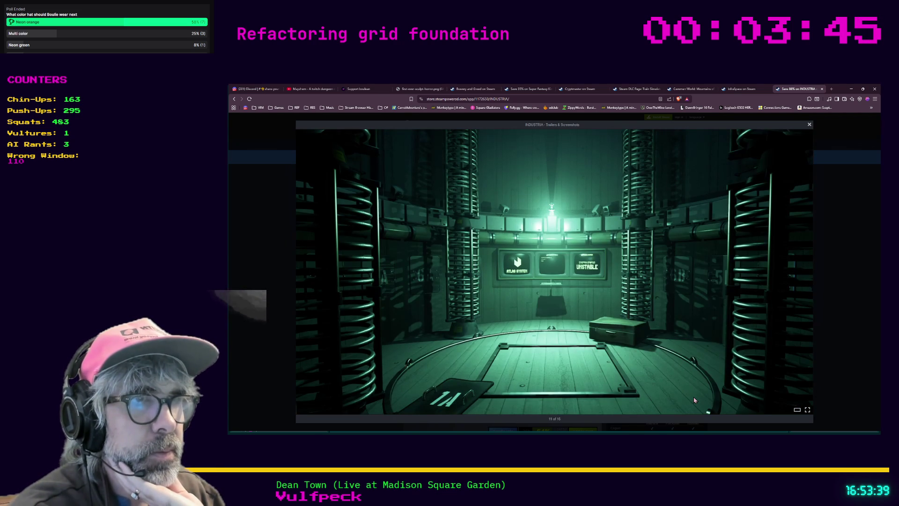
key(Right)
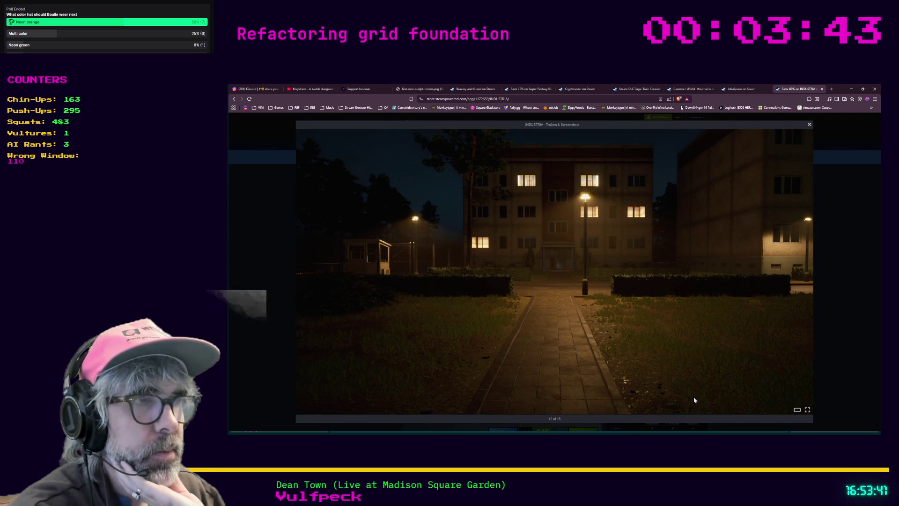
key(Right)
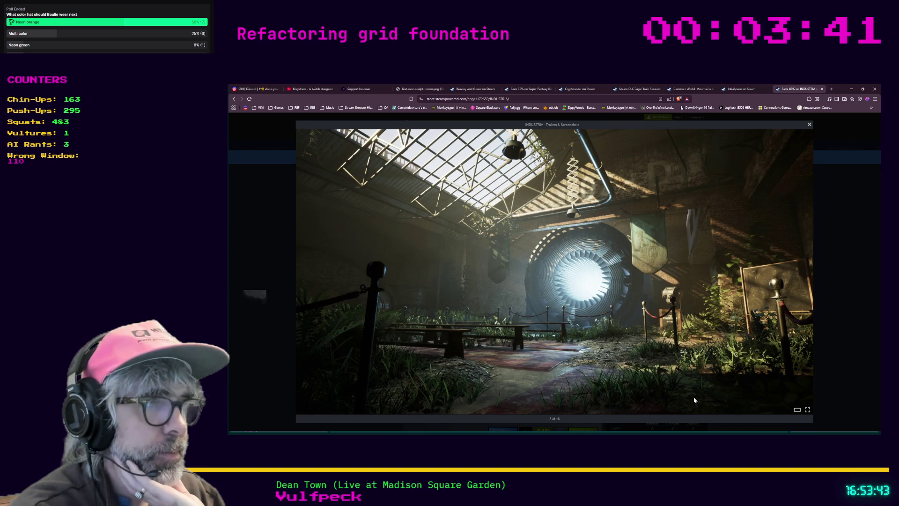
key(Right)
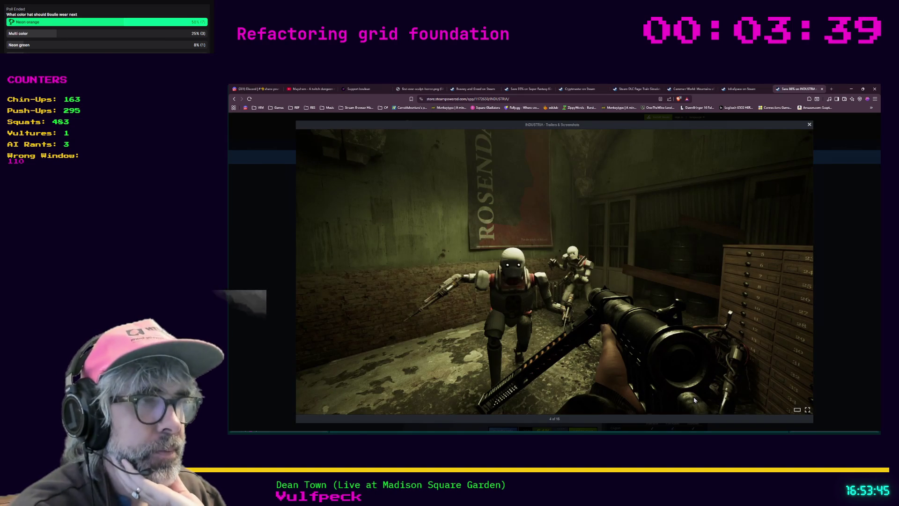
click(836, 326)
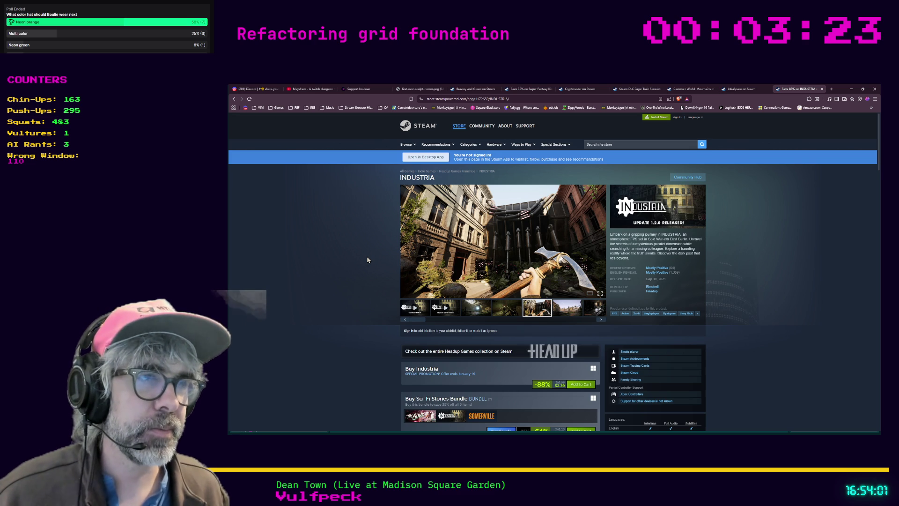
scroll(367, 259, down, 1)
key(ctrl+shift+Tab)
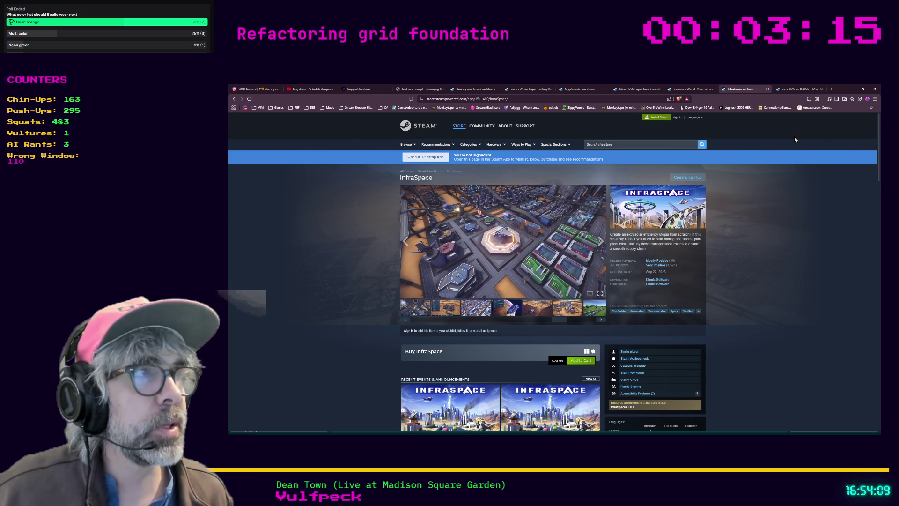
click(796, 89)
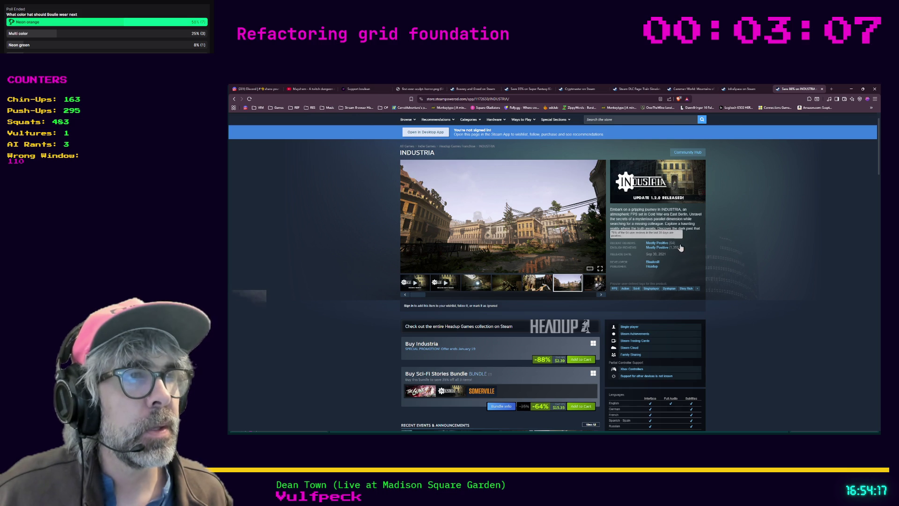
mouse_move(667, 252)
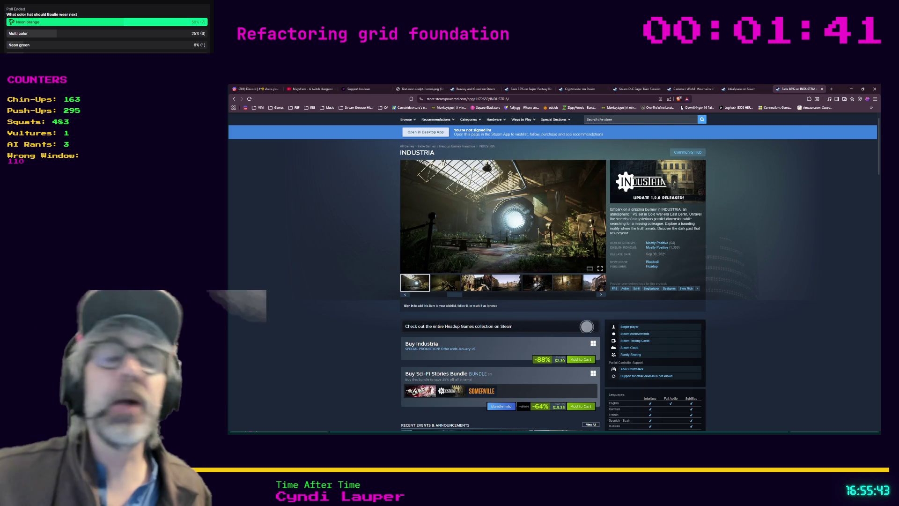
Switch to the InfraSpace store tab, then return to the Godot editor.
click(741, 89)
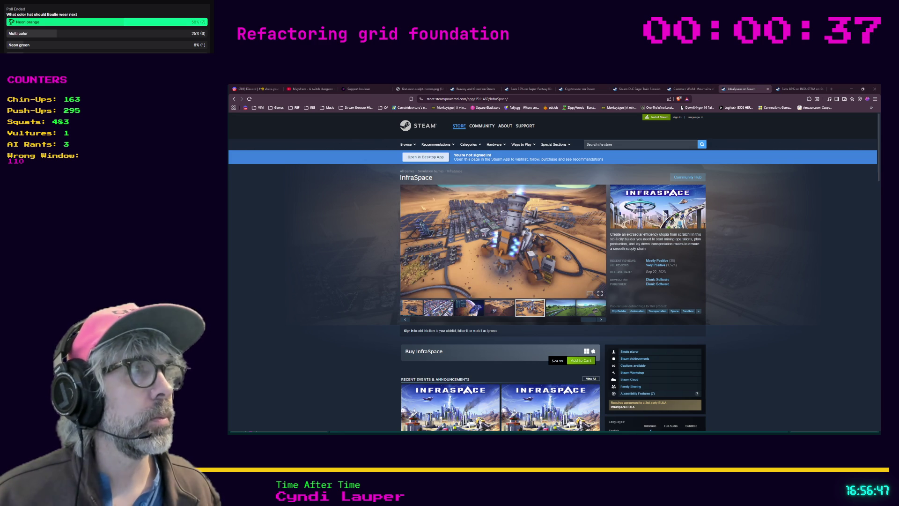
key(alt+Tab)
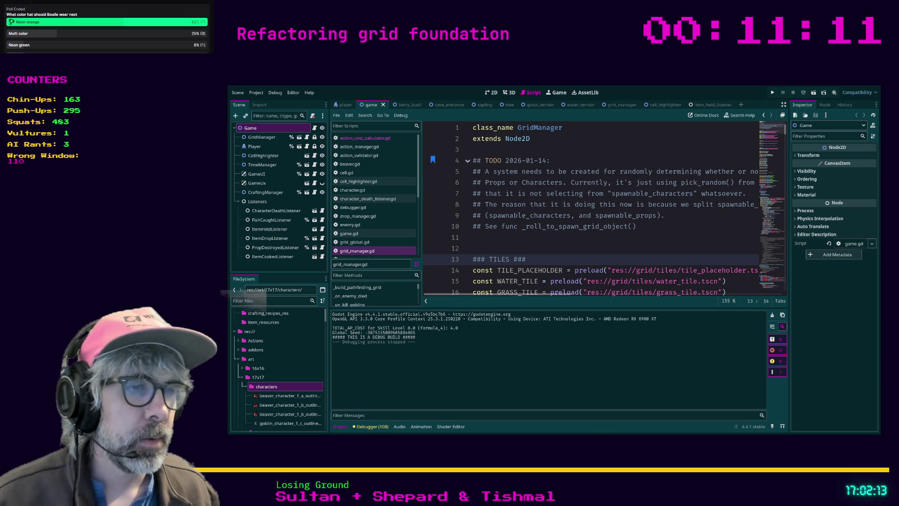
key(alt+Tab)
key(ctrl+t)
text(rotini)
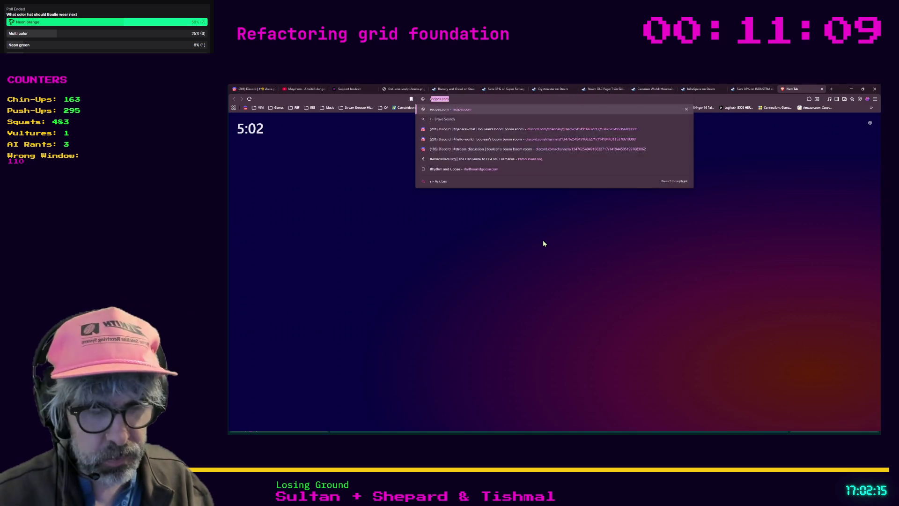
key(Return)
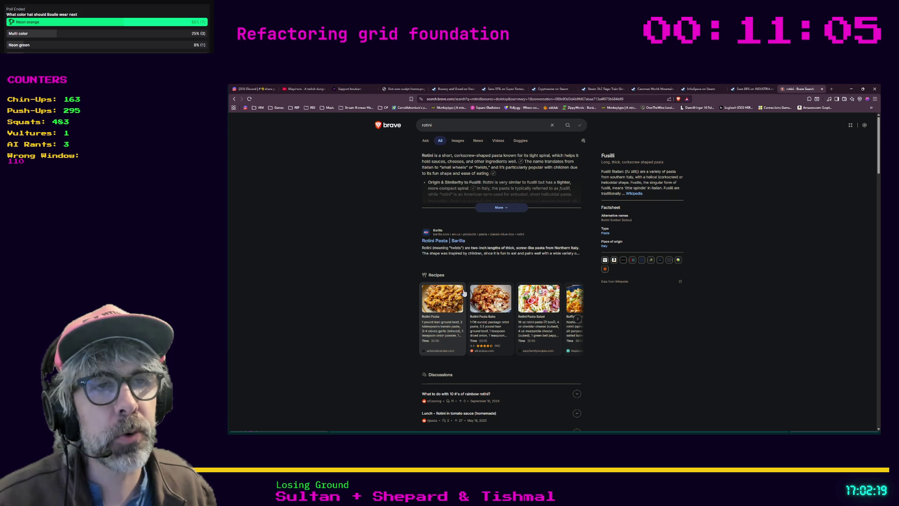
click(455, 142)
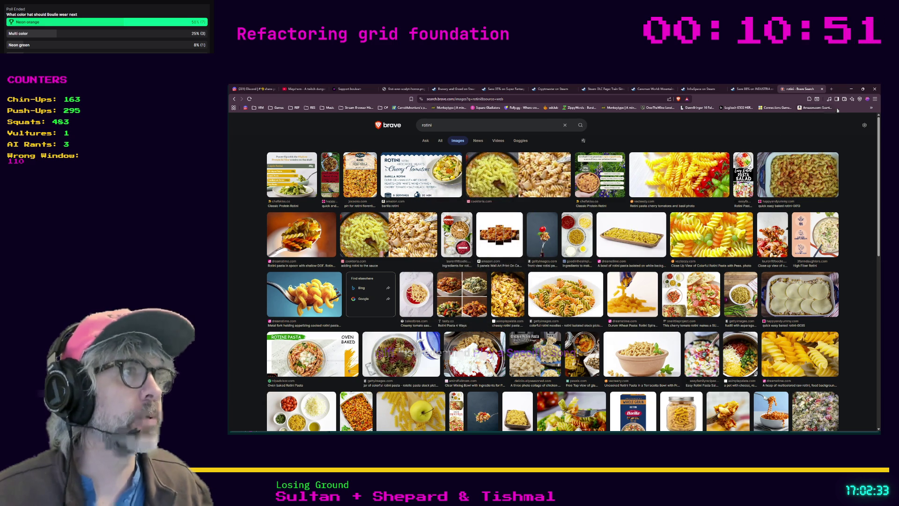
click(851, 90)
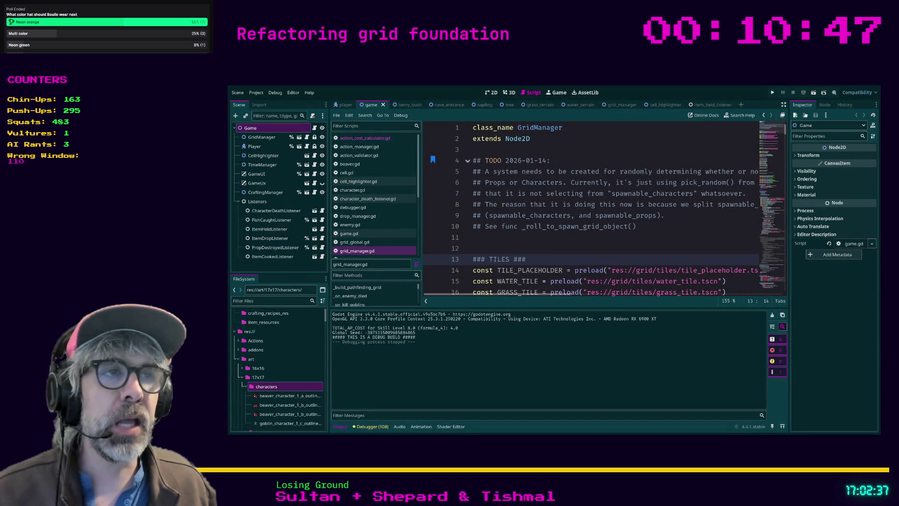
click(571, 249)
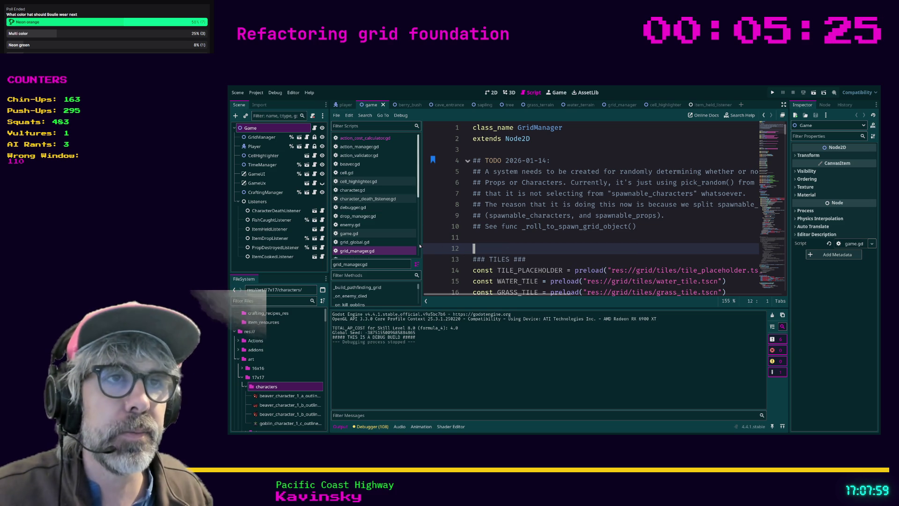
drag(420, 246, 425, 246)
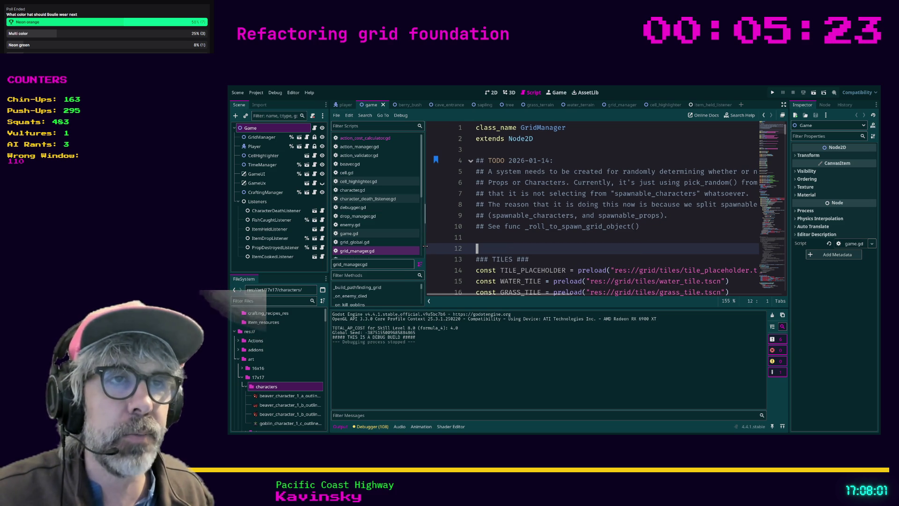
click(506, 243)
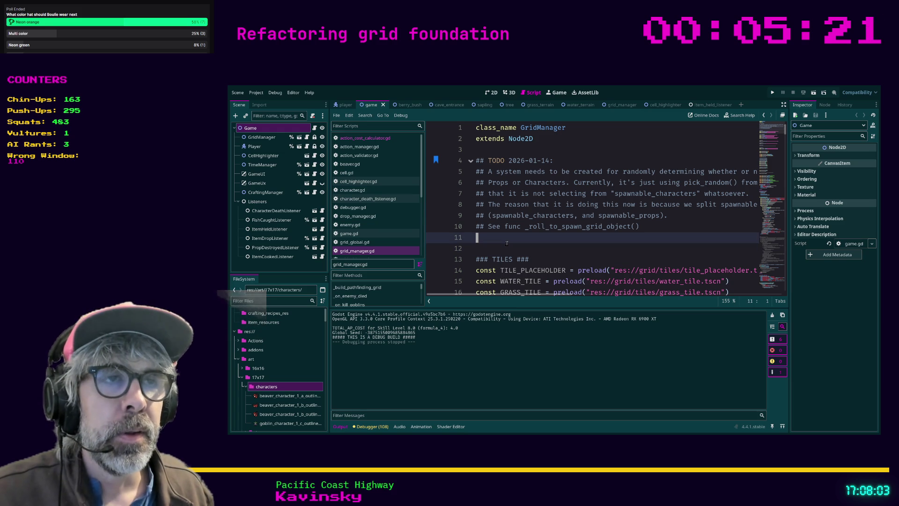
Open grid_manager.gd by filtering project files for 'grid', then enable distraction-free mode.
click(366, 198)
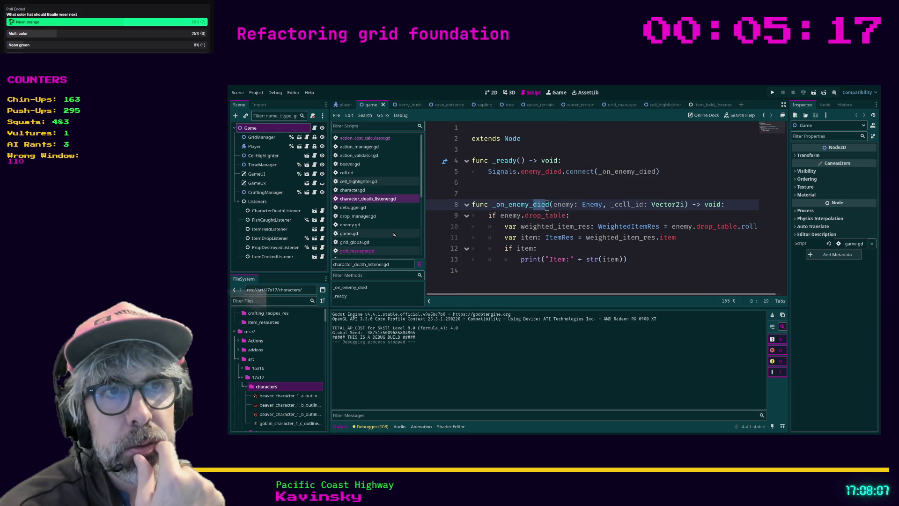
click(299, 302)
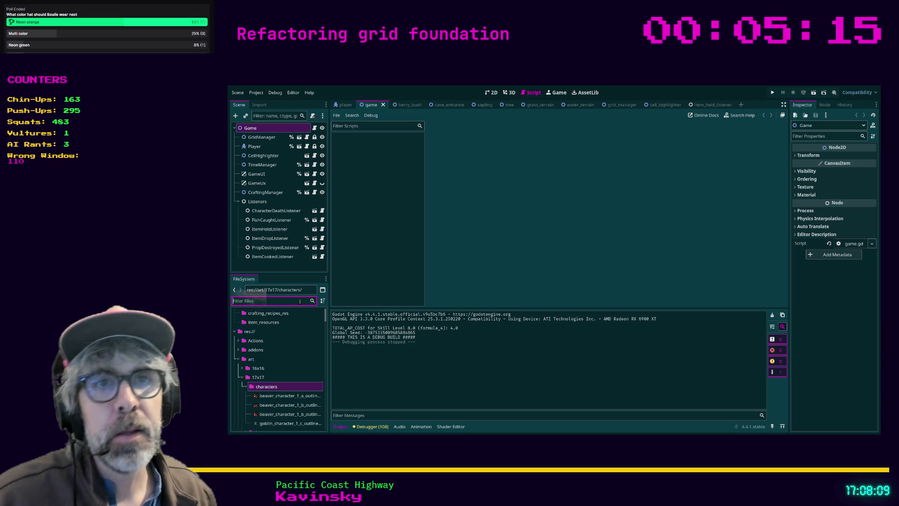
text(grid)
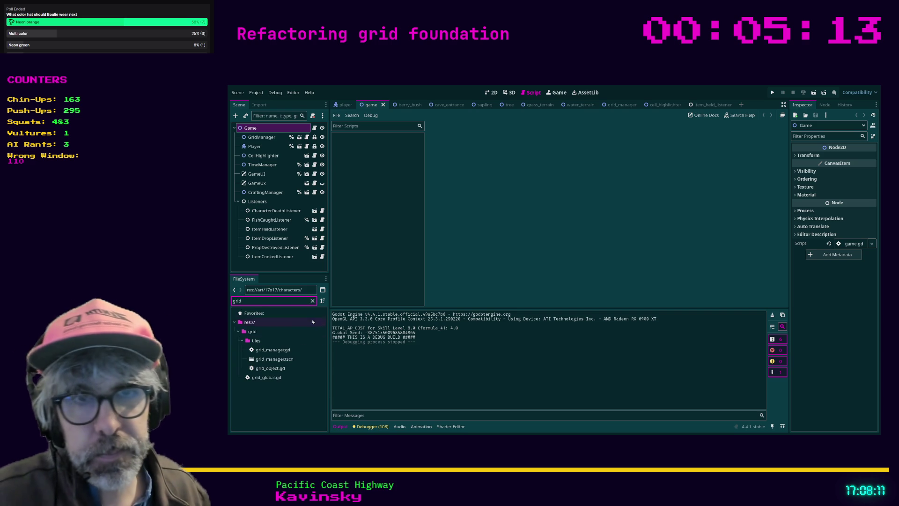
click(283, 351)
double_click(282, 351)
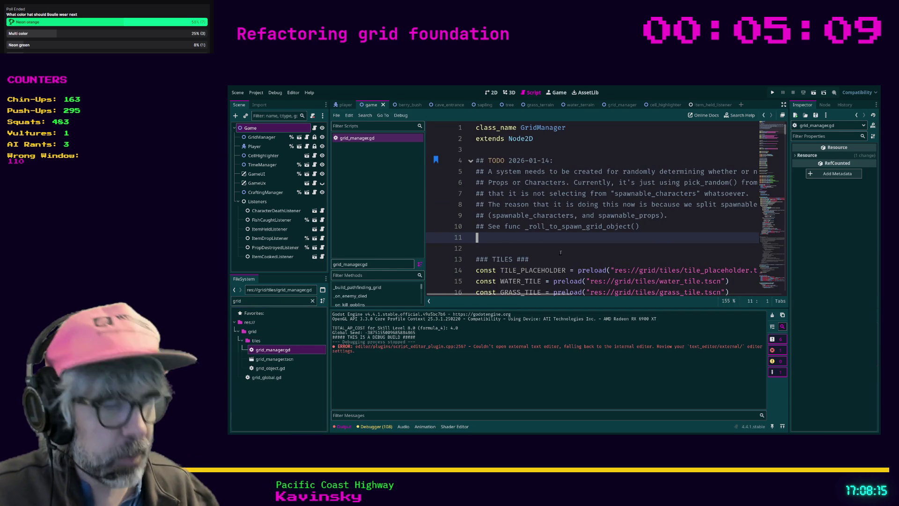
key(ctrl+shift+F11)
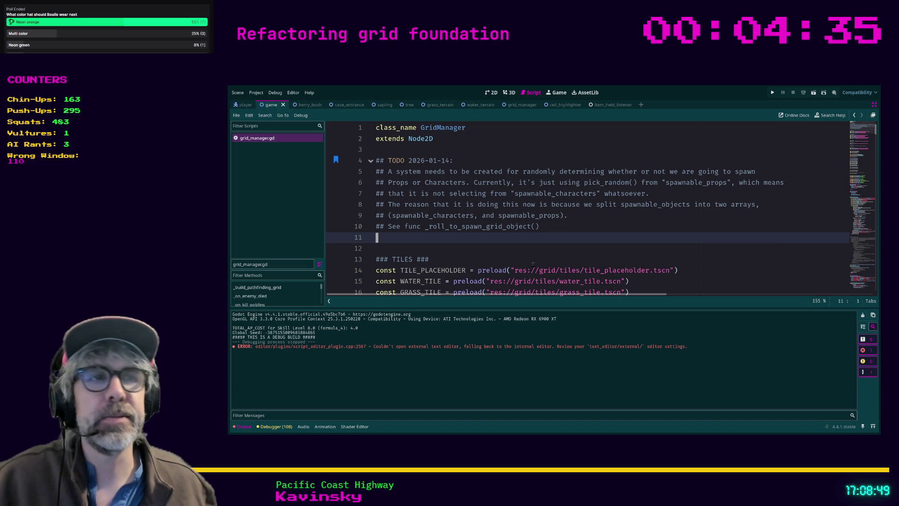
click(536, 260)
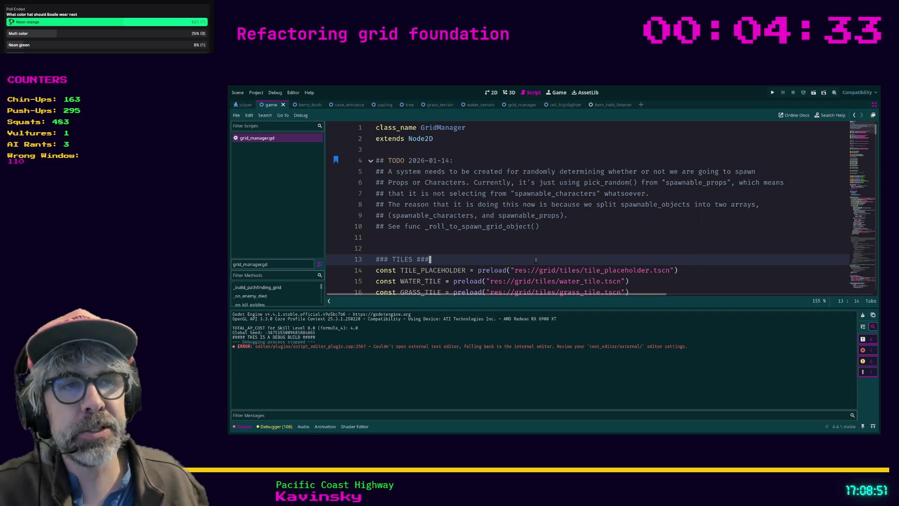
click(456, 246)
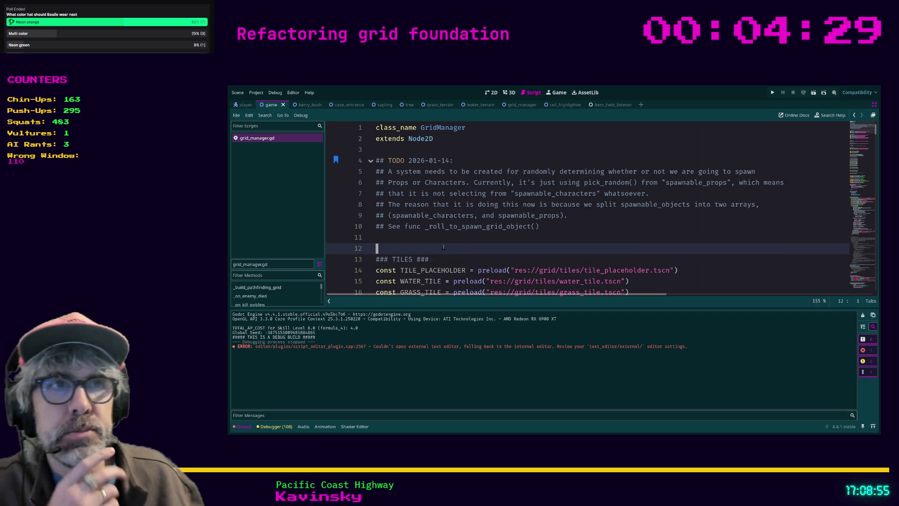
scroll(444, 247, down, 1)
scroll(459, 242, up, 1)
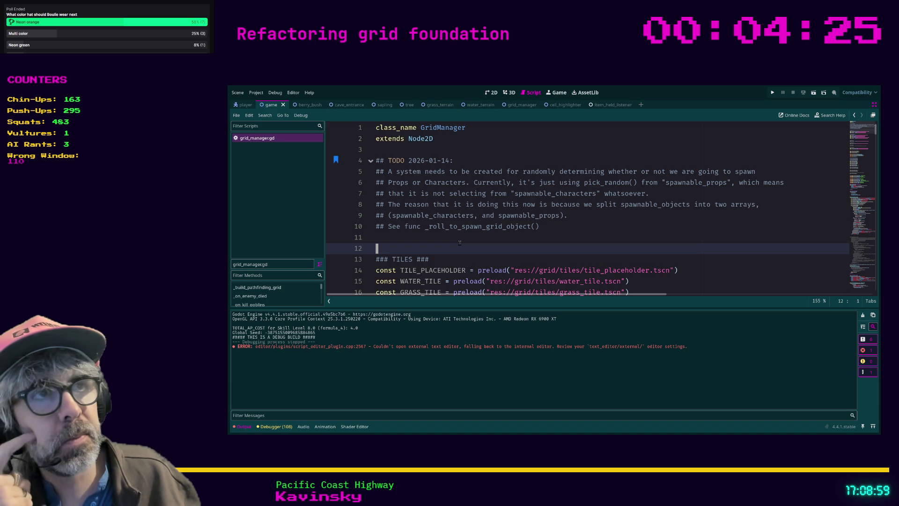
scroll(459, 242, down, 11)
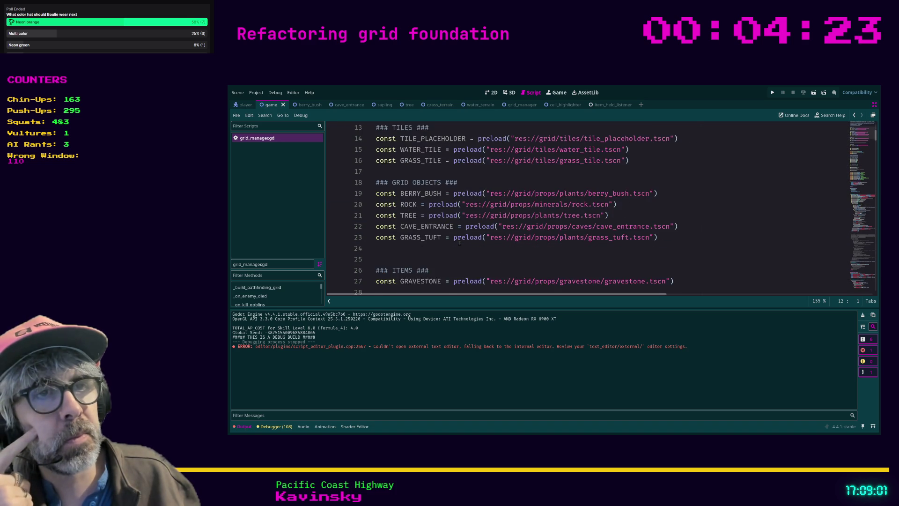
scroll(459, 243, down, 10)
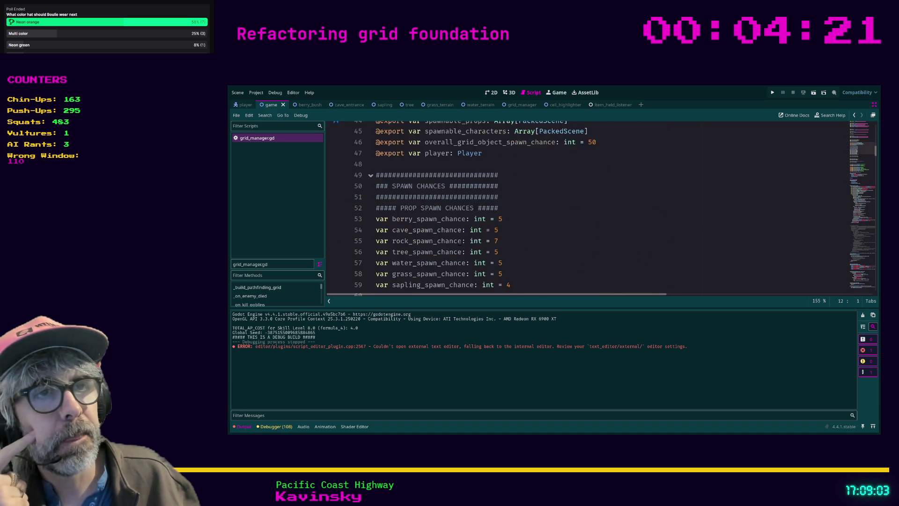
scroll(459, 242, down, 8)
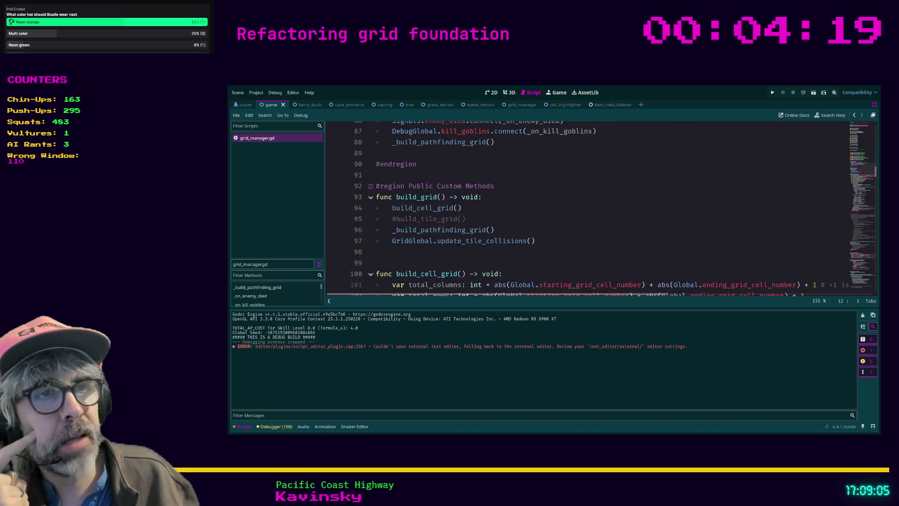
scroll(461, 241, down, 1)
scroll(461, 240, down, 6)
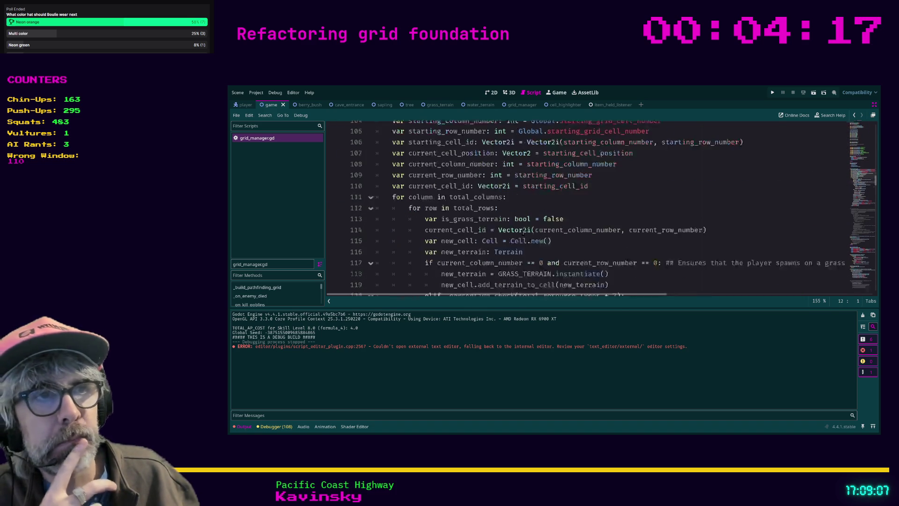
scroll(523, 231, down, 2)
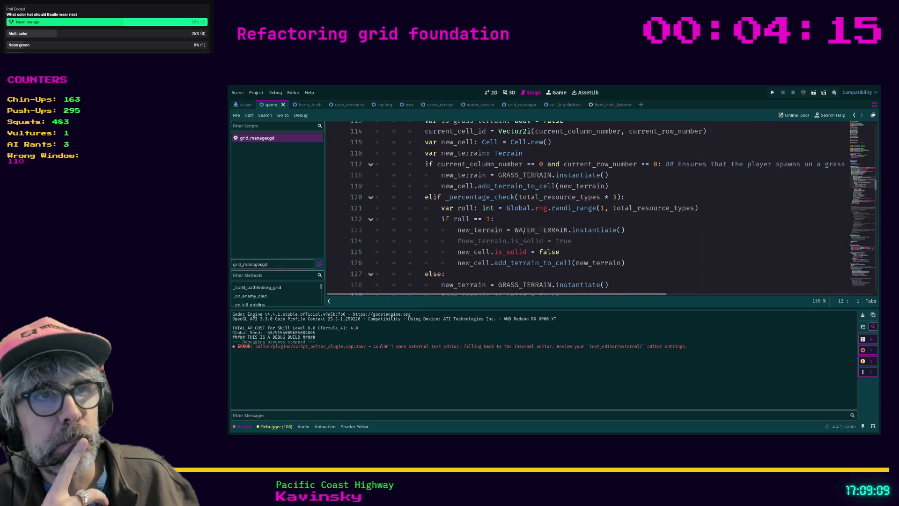
click(640, 266)
scroll(633, 260, up, 1)
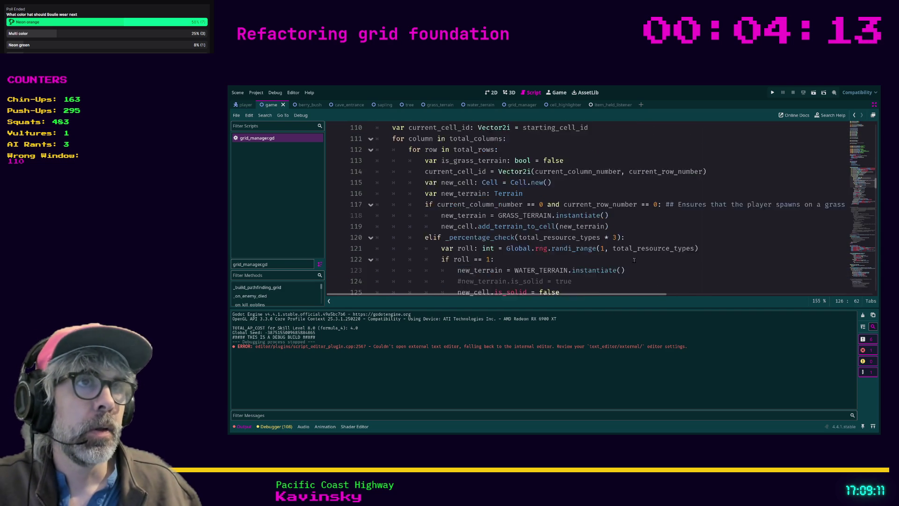
scroll(633, 260, up, 5)
click(559, 141)
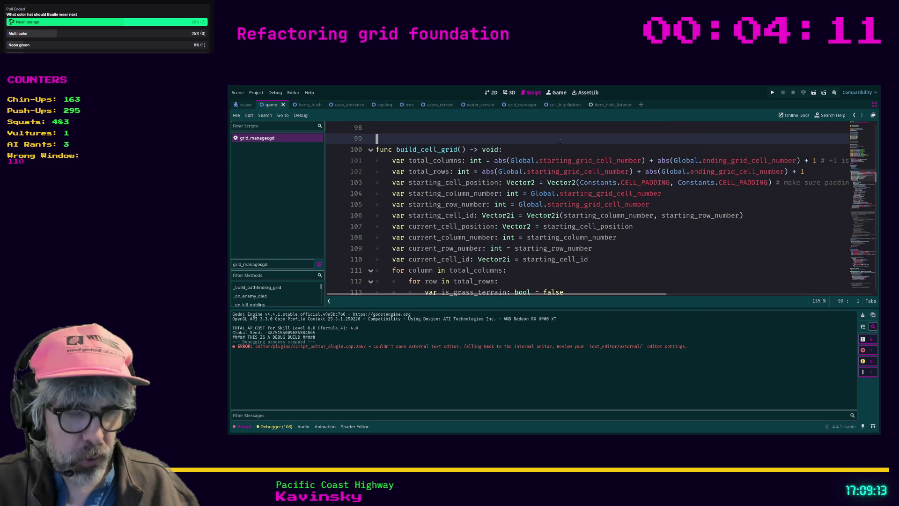
Find '_roll_to', jump to _roll_to_spawn_grid_object, and insert a blank line above the 'if roll' check.
key(ctrl+f)
text(_roll_)
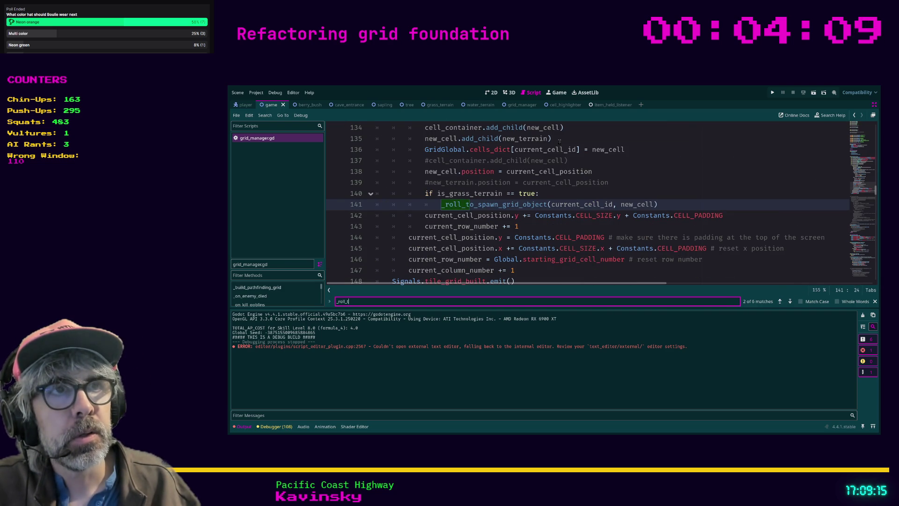
text(to)
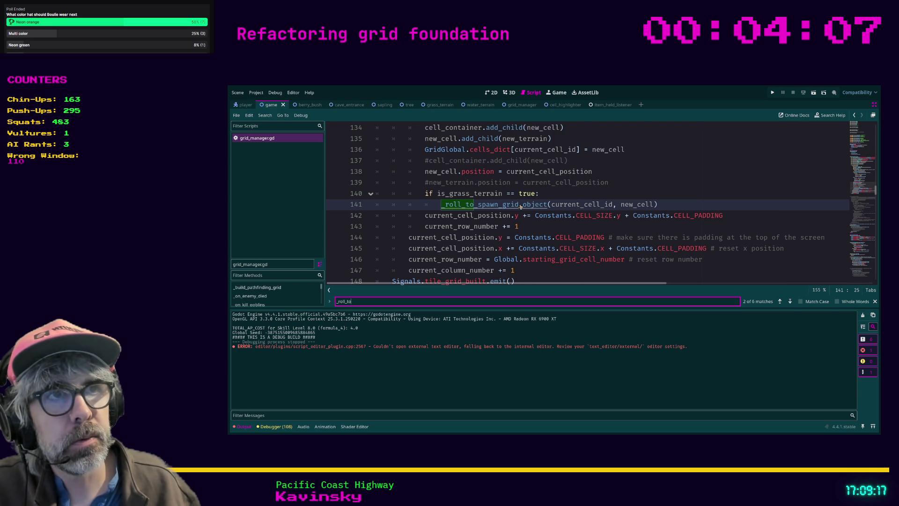
ctrl+click(521, 205)
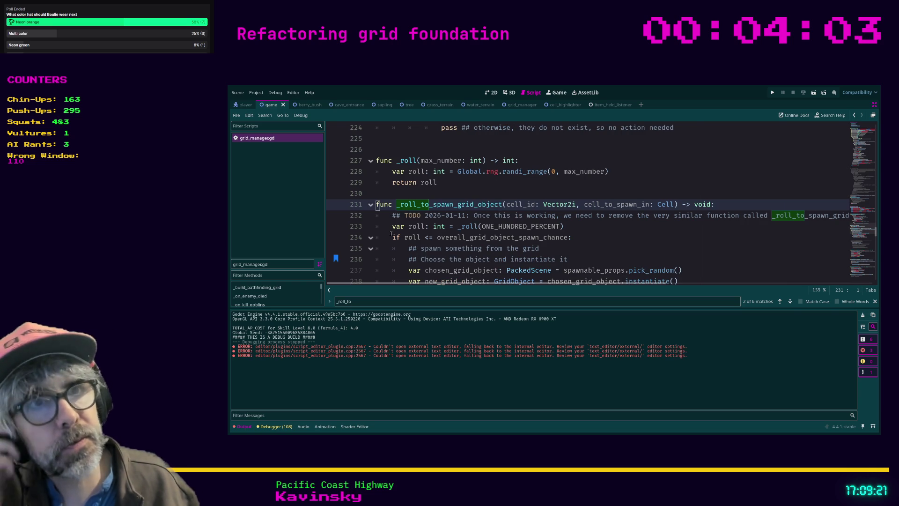
click(393, 237)
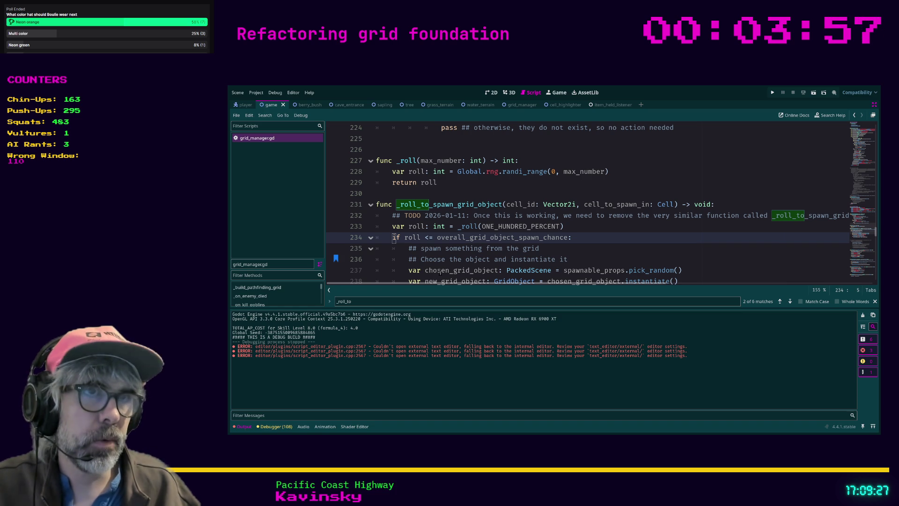
key(Return)
key(Up)
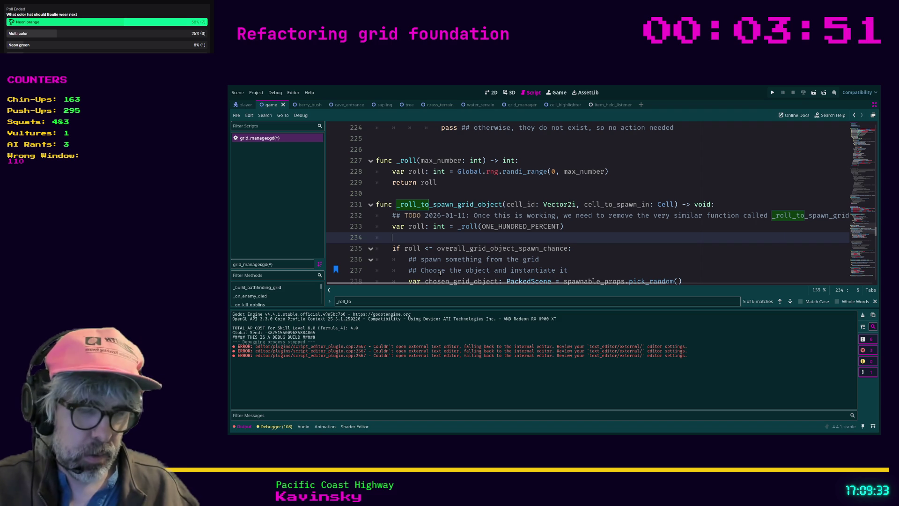
Write 'var max_roll: int = spawnable_characters.size() + spawnable_props.size()' on line 234.
text(var max_roll: int =)
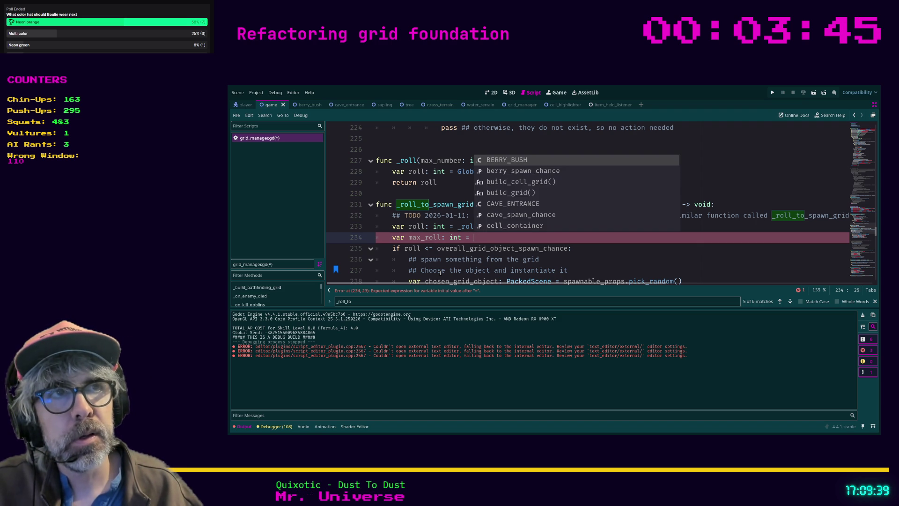
text( arr)
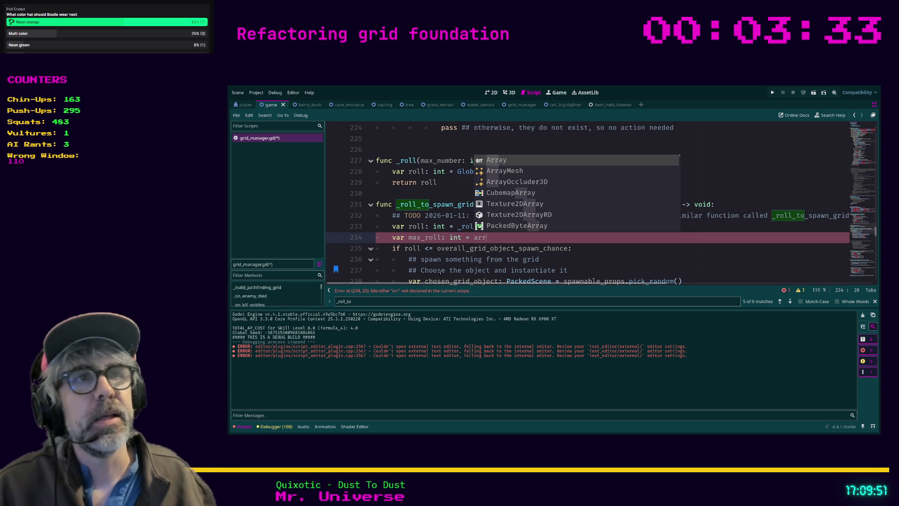
key(BackSpace)
key(BackSpace)
key(BackSpace)
text(sp)
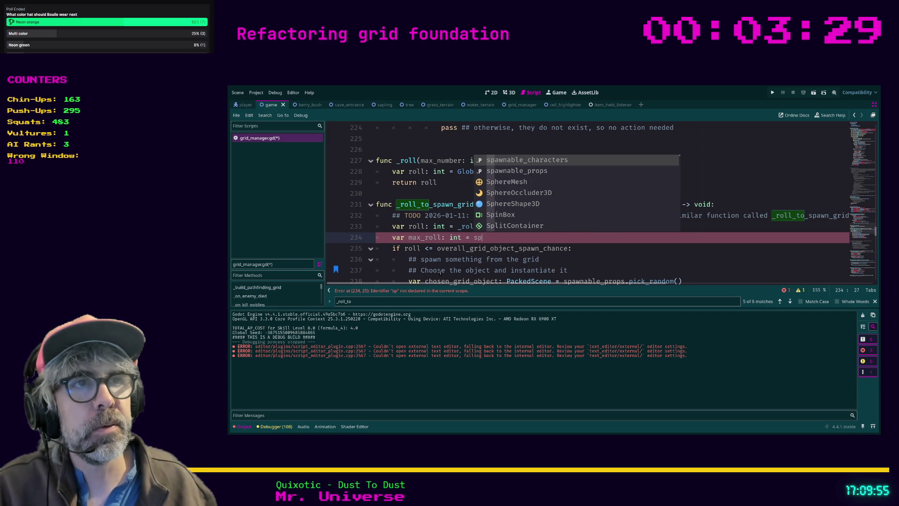
key(Return)
text(.)
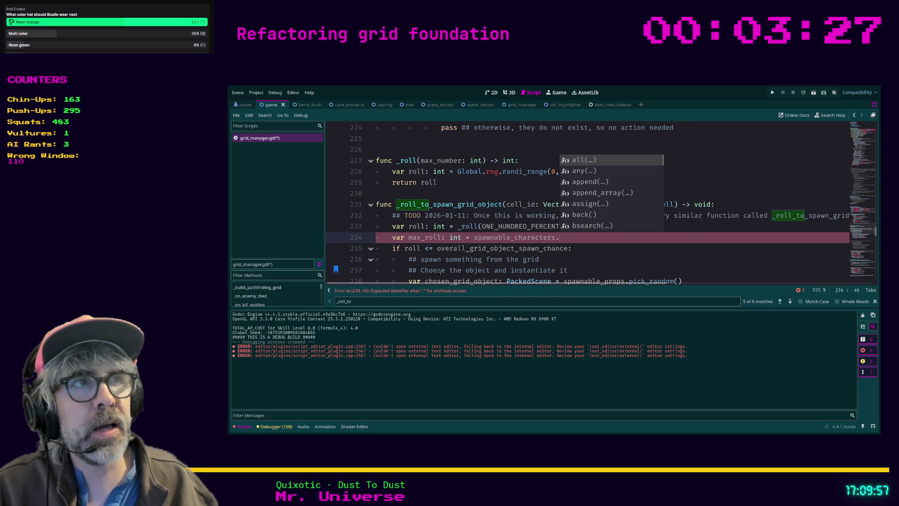
text(si)
key(Return)
text(+ spawna)
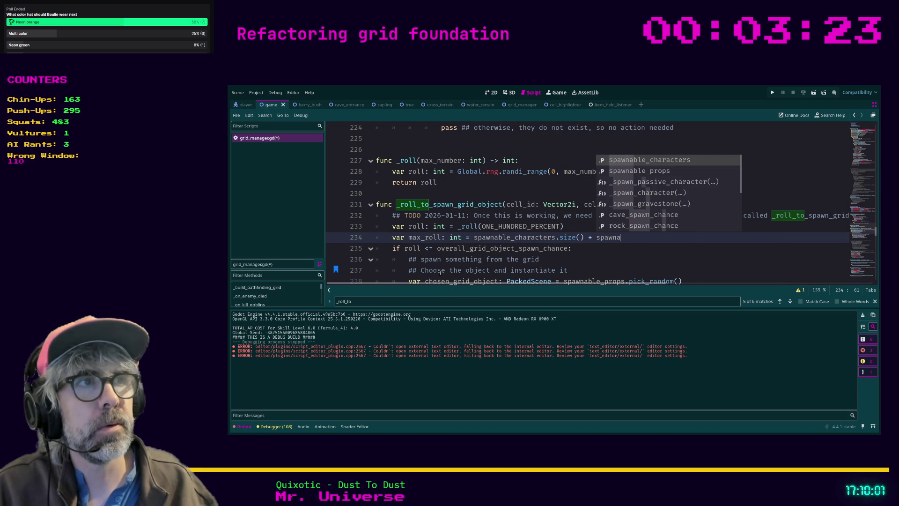
key(Return)
key(BackSpace)
key(BackSpace)
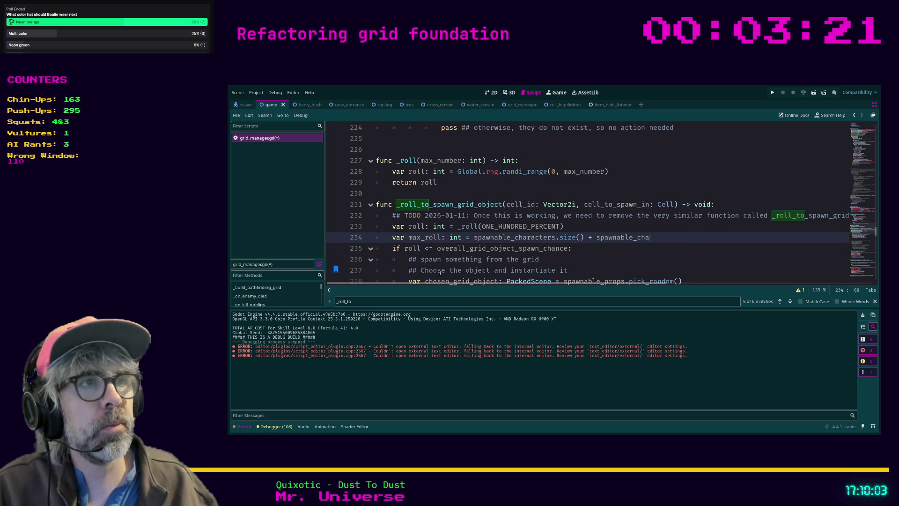
key(BackSpace)
key(BackSpace)
text(props.size())
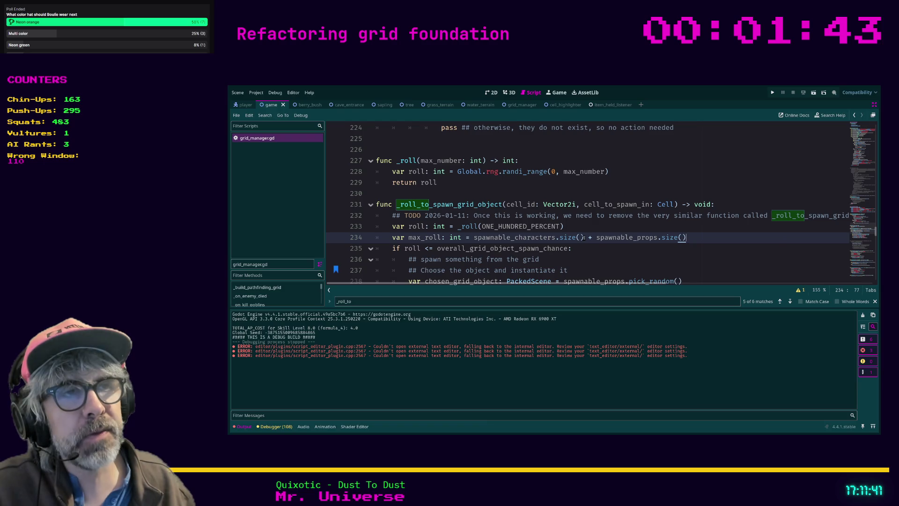
Add a blank line after the max_roll line, before the spawn-chance check.
drag(583, 238, 474, 239)
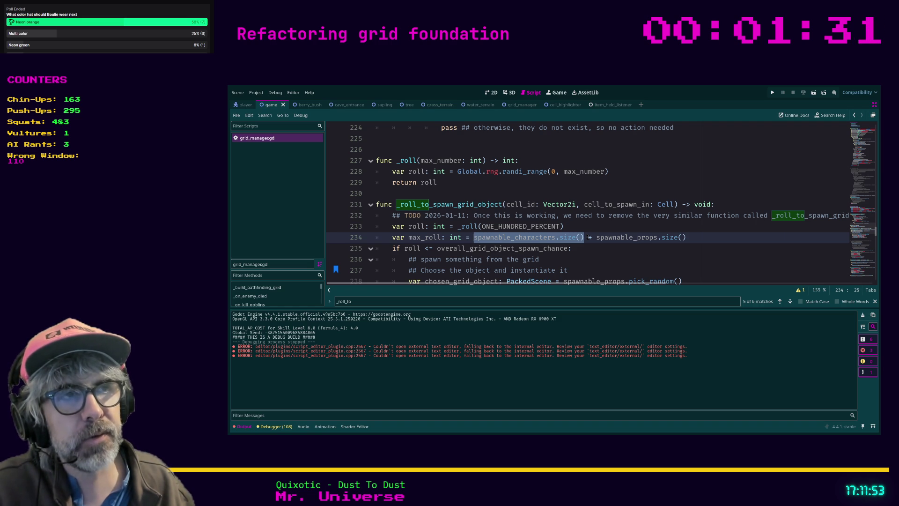
click(701, 230)
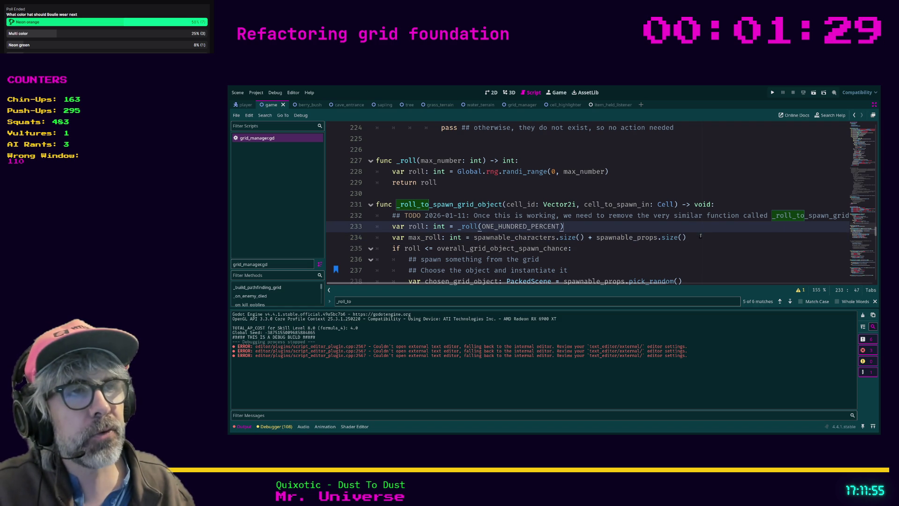
click(701, 236)
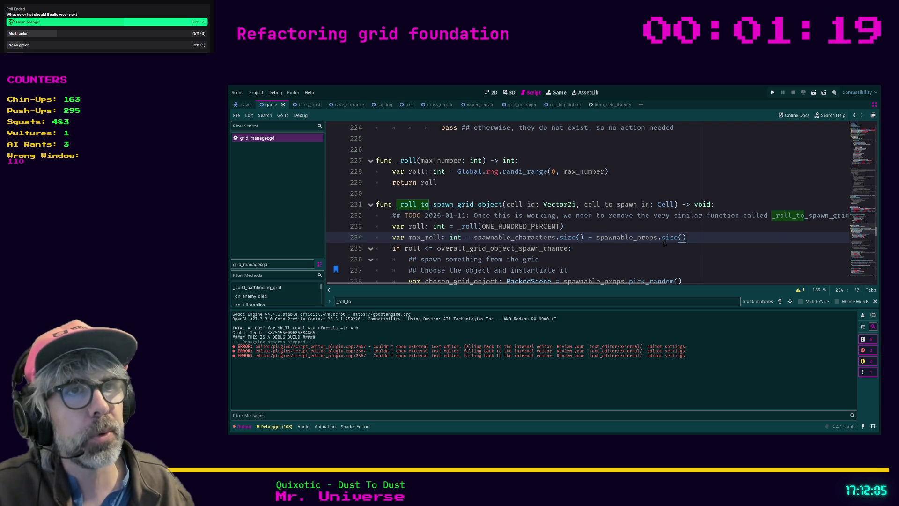
scroll(664, 242, down, 2)
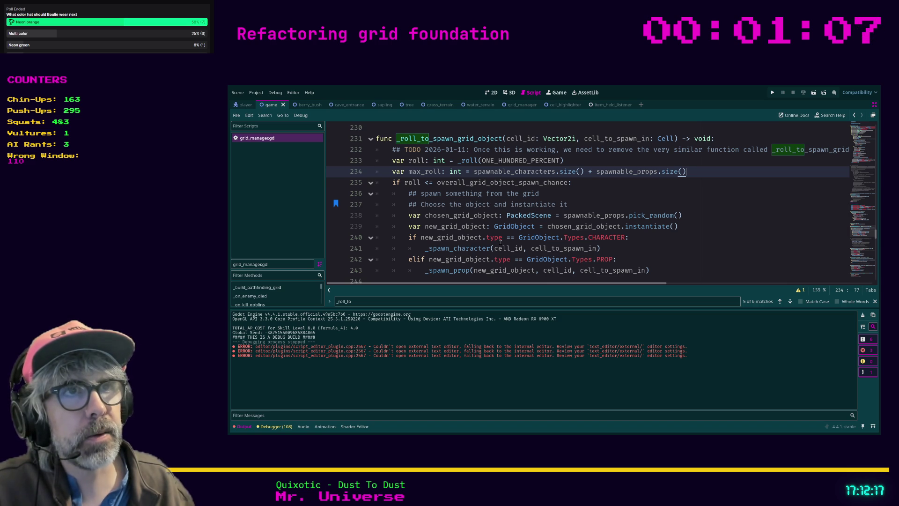
key(Return)
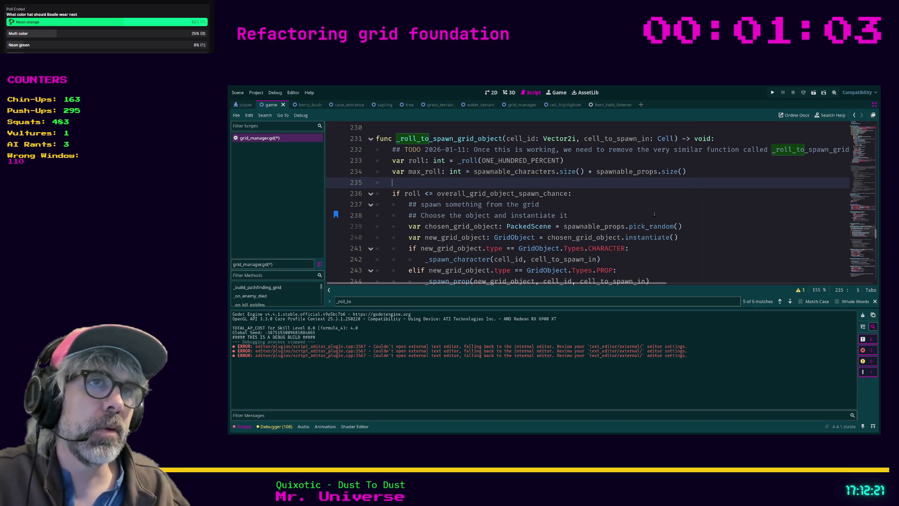
key(Down)
key(End)
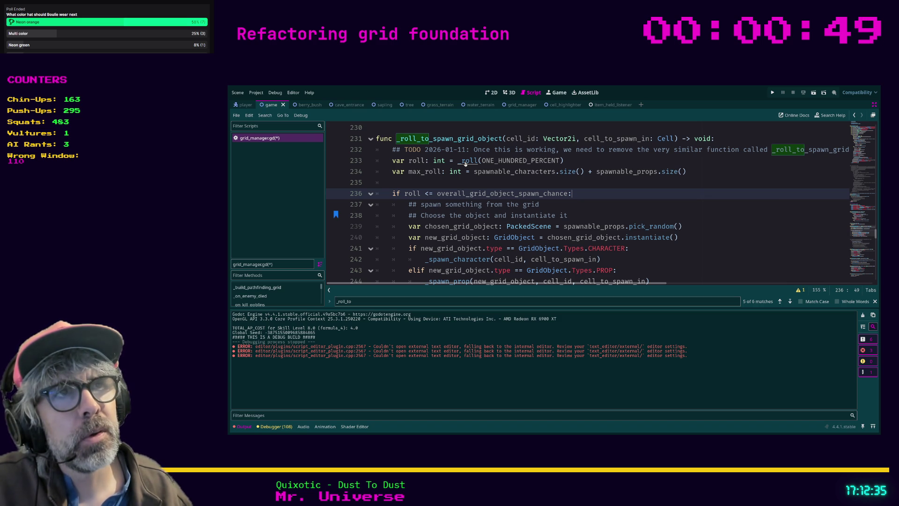
Jump from the _roll call to the _roll(max_number) definition at line 227.
click(464, 164)
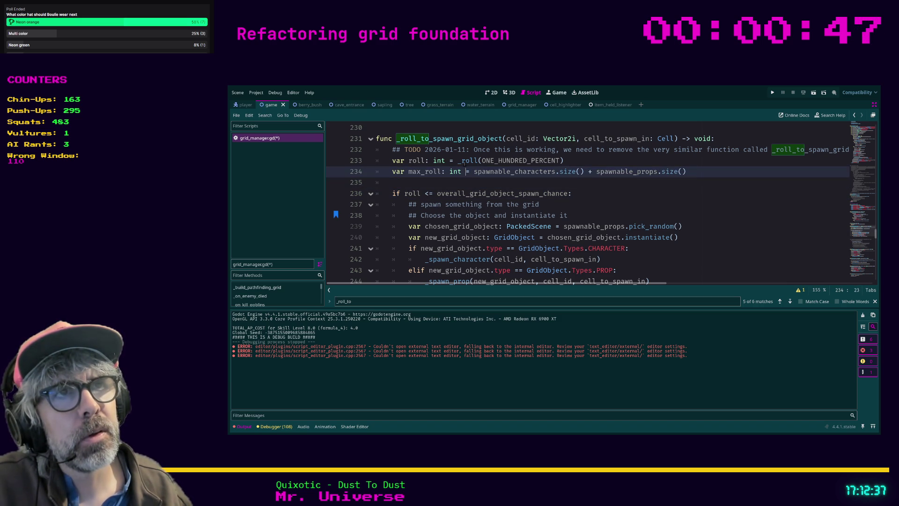
ctrl+click(468, 161)
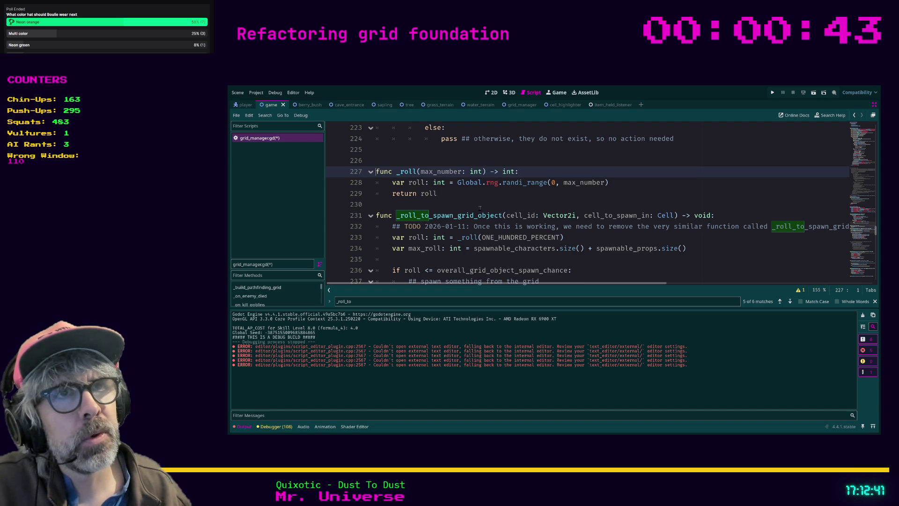
scroll(483, 211, up, 1)
scroll(482, 211, down, 1)
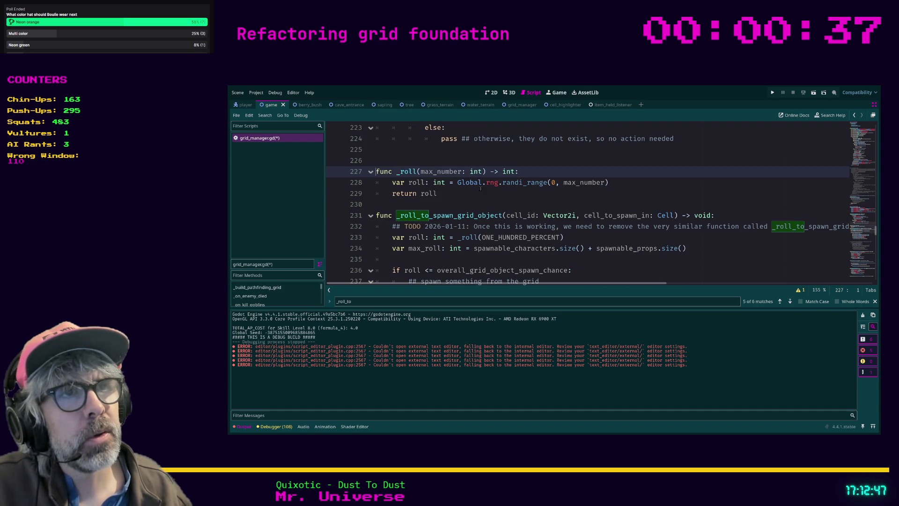
scroll(537, 215, down, 1)
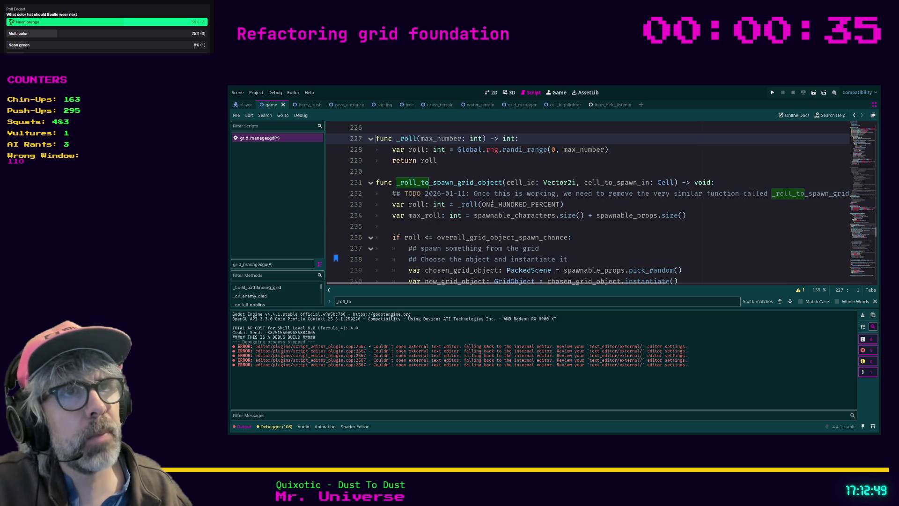
Move the max_roll line above the roll line and replace ONE_HUNDRED_PERCENT with max_roll.
double_click(522, 205)
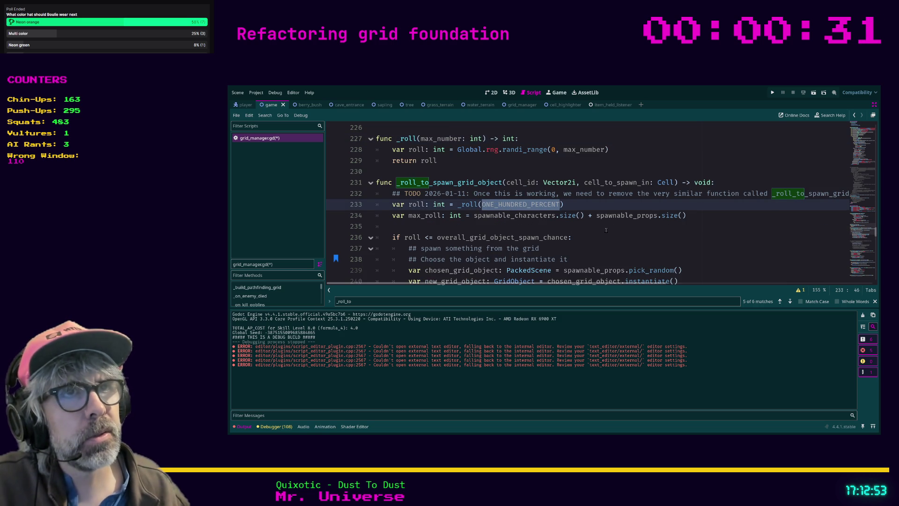
key(Down)
key(alt+Up)
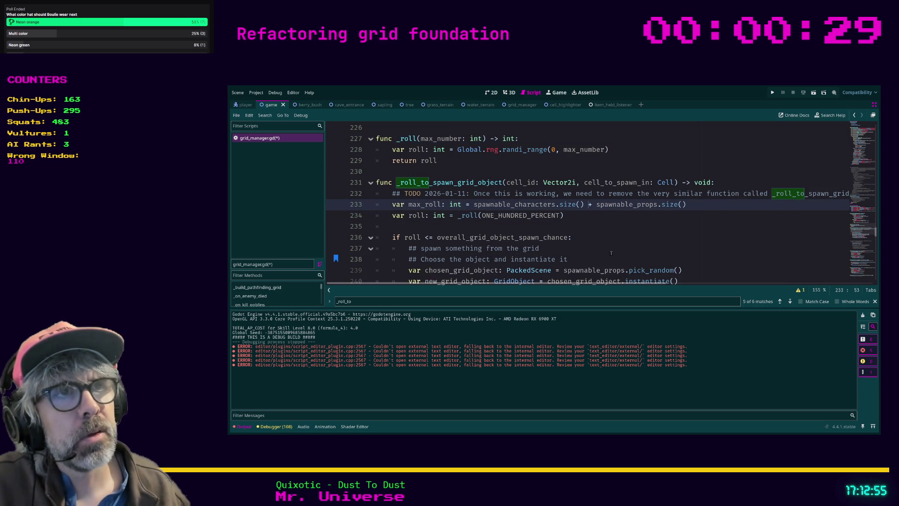
double_click(521, 216)
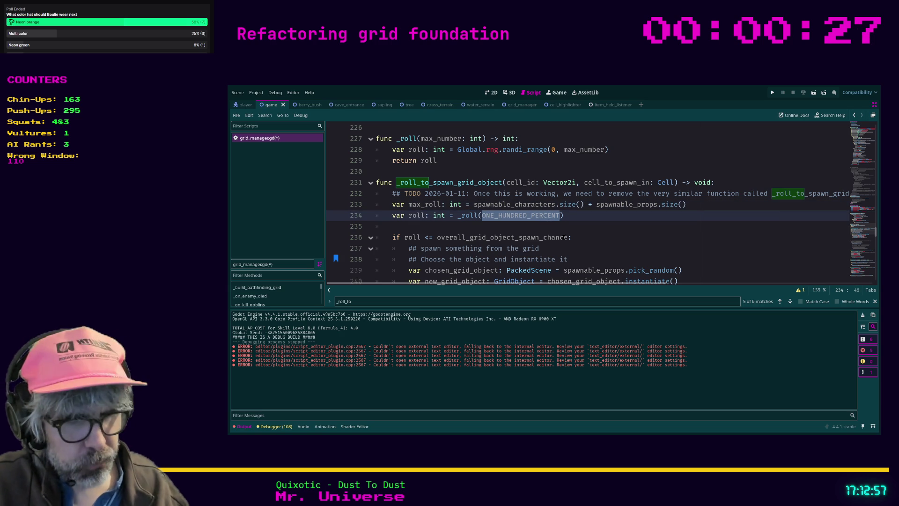
text(max_roll)
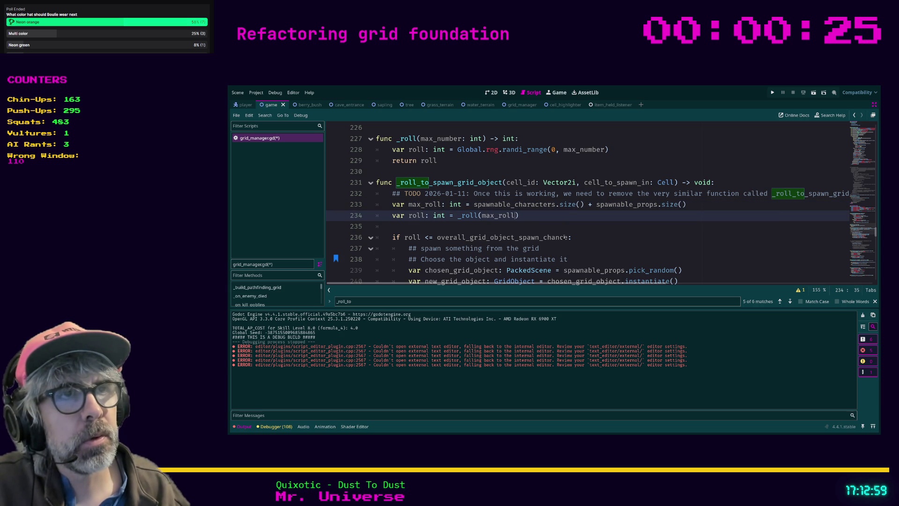
Remove the extra blank line and comment out the old roll and spawn block through line 243.
click(511, 225)
scroll(562, 234, down, 1)
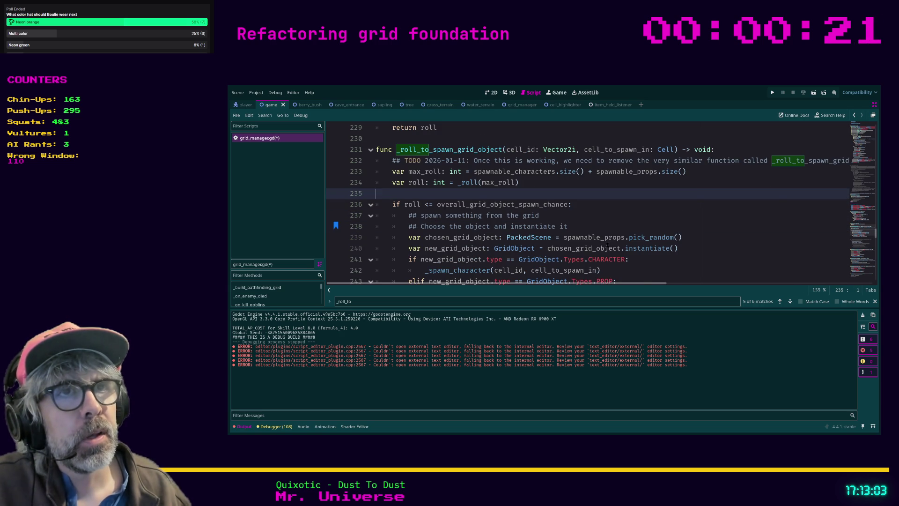
key(BackSpace)
scroll(488, 210, down, 1)
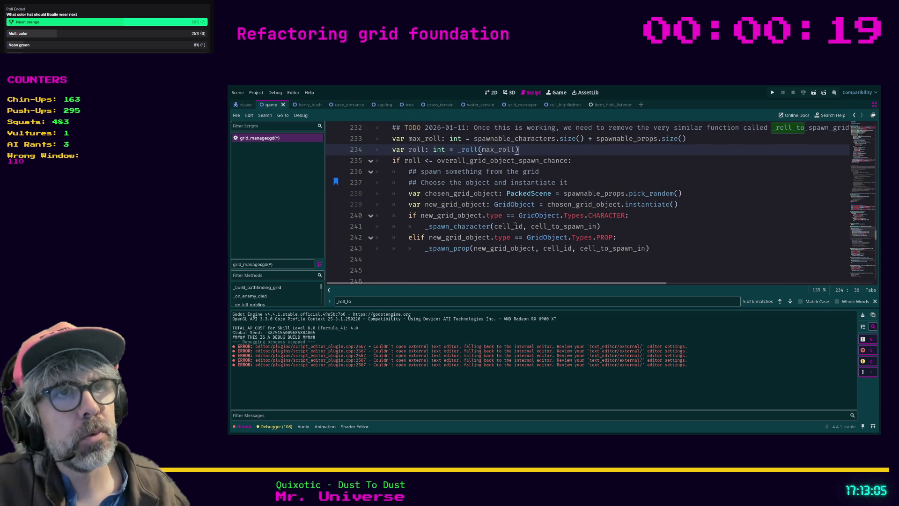
shift+click(654, 250)
key(ctrl+k)
key(Left)
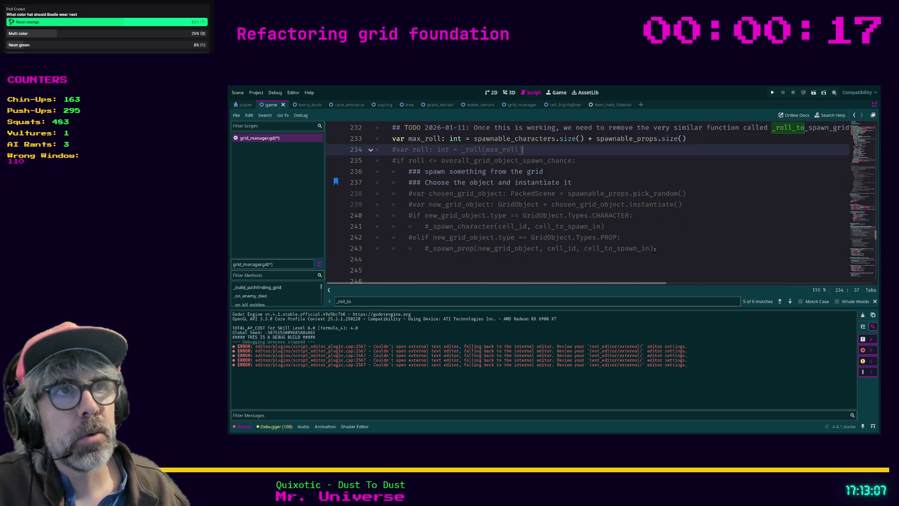
Start a new uncommented 'if roll <' condition on line 235 below the commented block.
key(Return)
text(if rol)
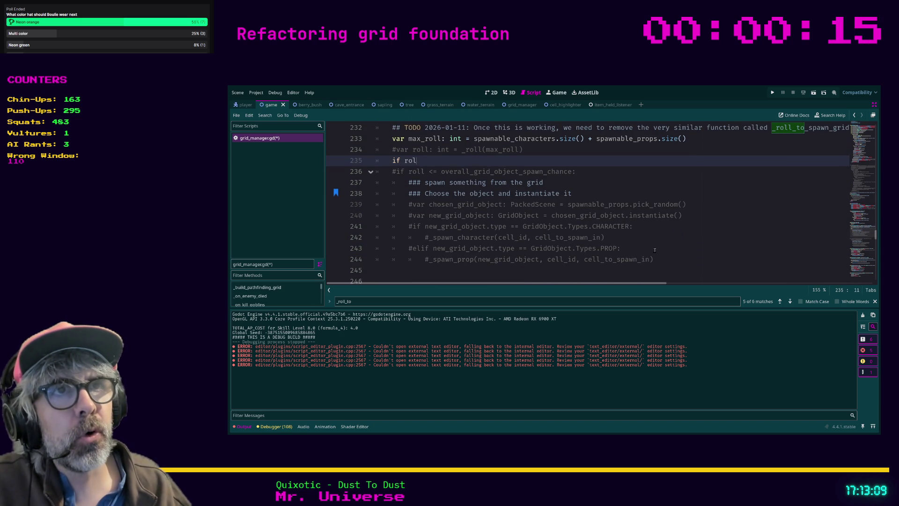
text(l <=)
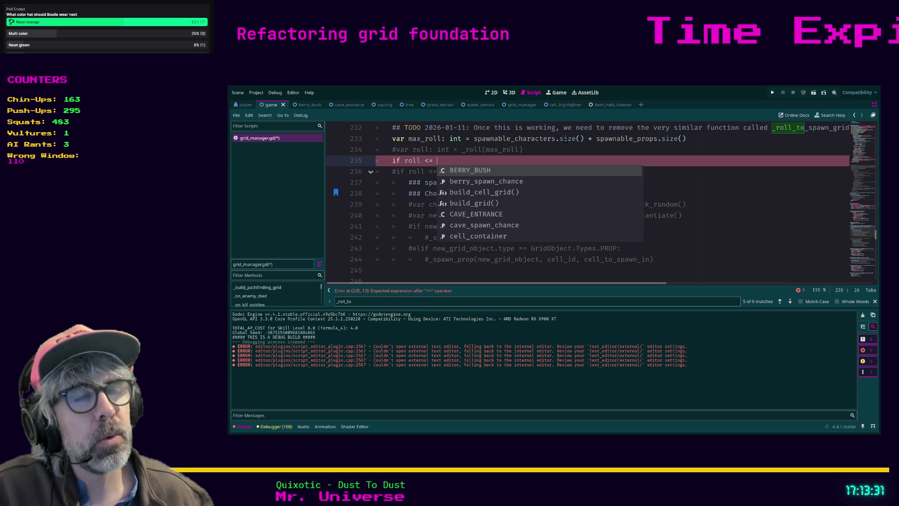
scroll(565, 139, up, 1)
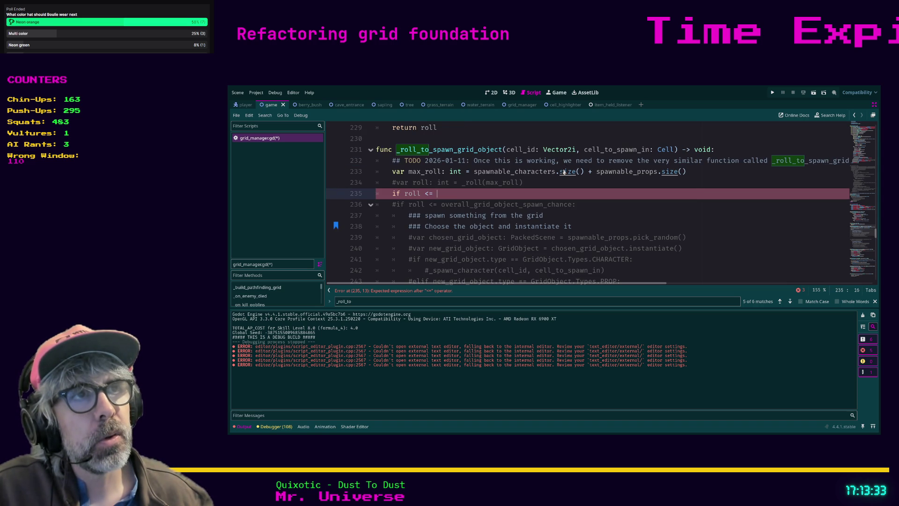
Read the Array size() documentation, then go back to grid_manager.gd.
ctrl+click(564, 172)
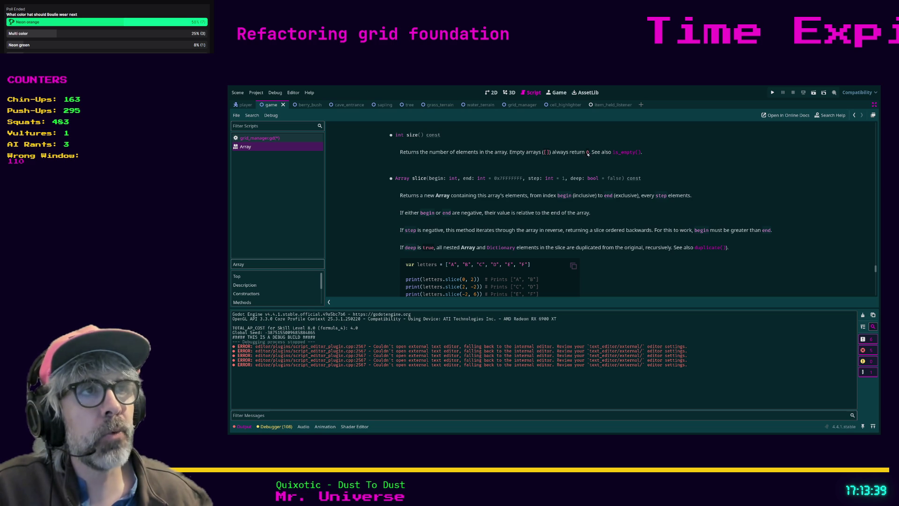
click(260, 138)
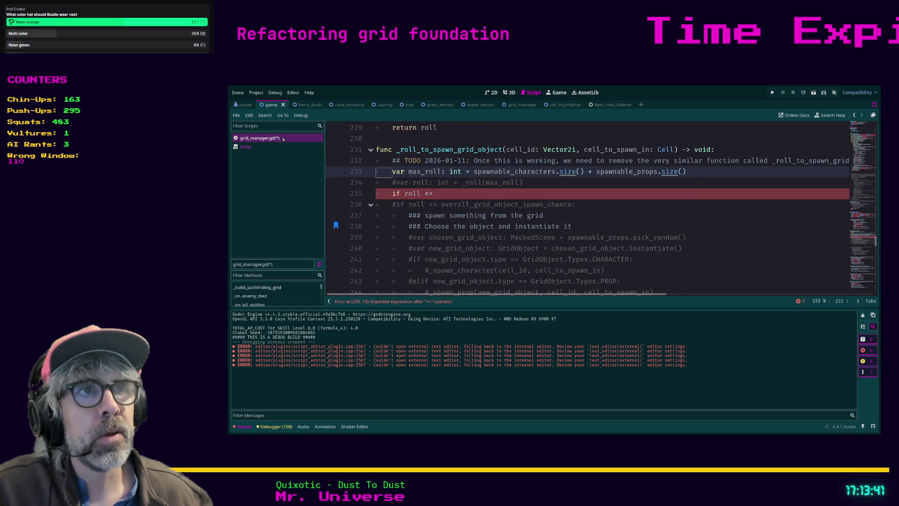
scroll(471, 181, up, 1)
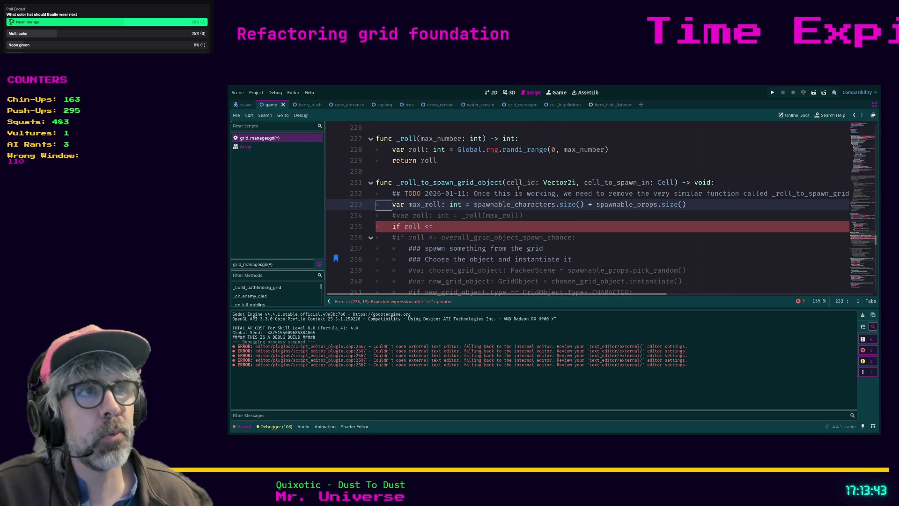
scroll(473, 197, up, 1)
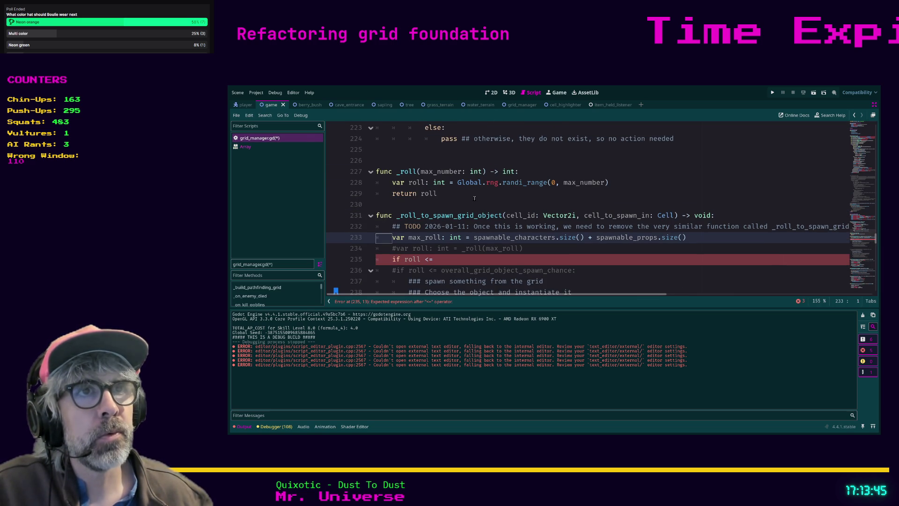
Change the roll to randi_range(1, max_number) instead of starting at 0.
click(556, 183)
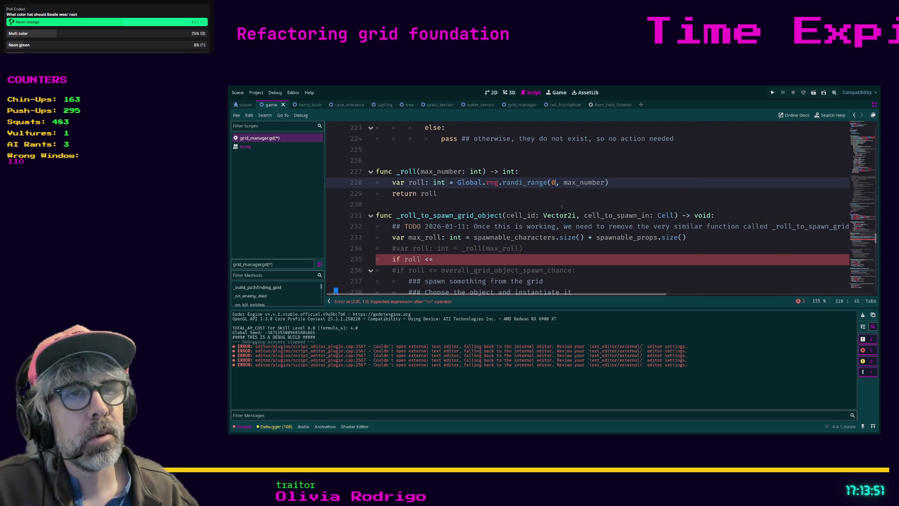
key(BackSpace)
text(1)
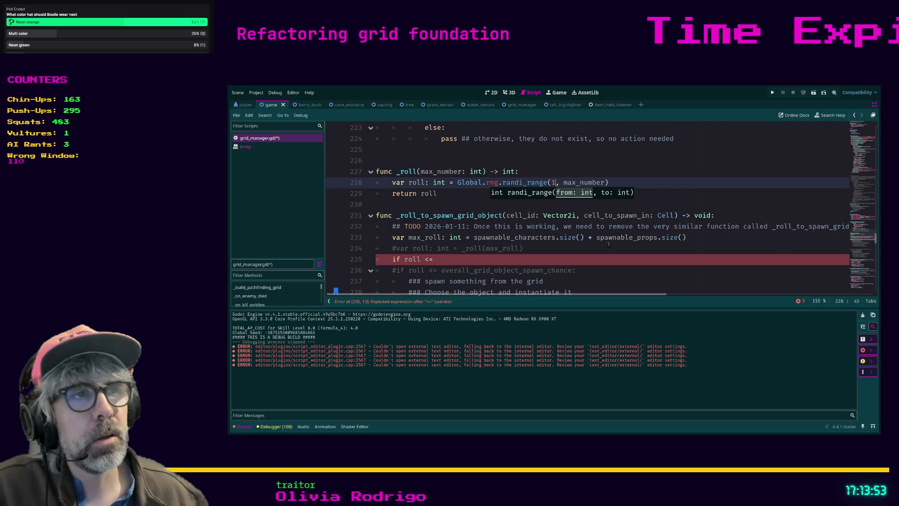
click(609, 247)
click(470, 260)
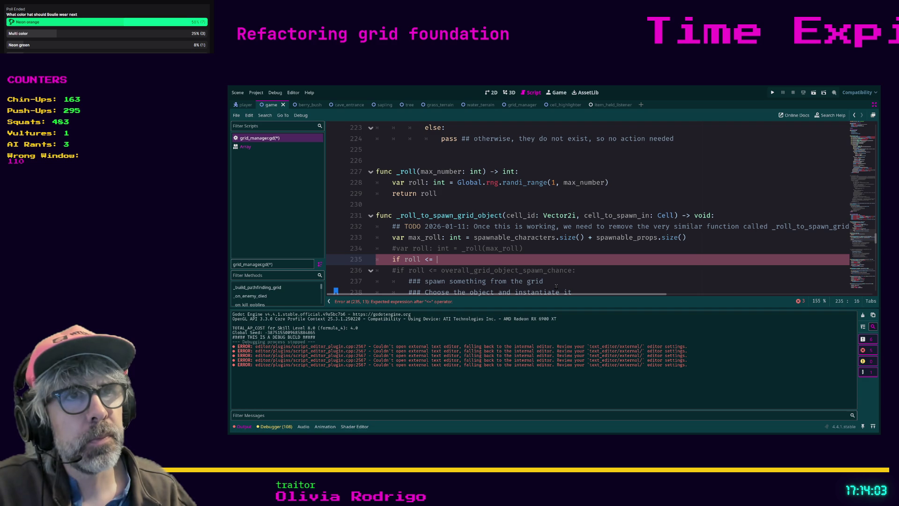
Complete line 235 as 'if roll <= spawnable_characters.size():'.
text(s[)
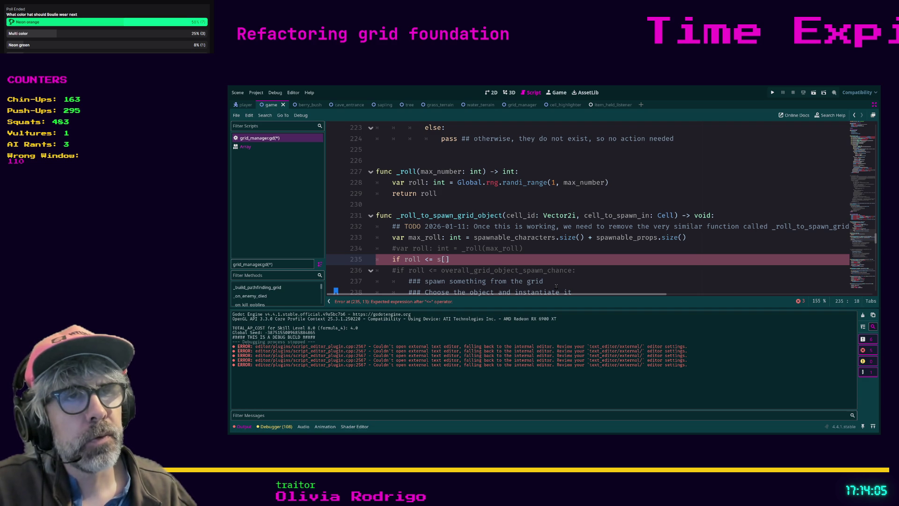
key(BackSpace)
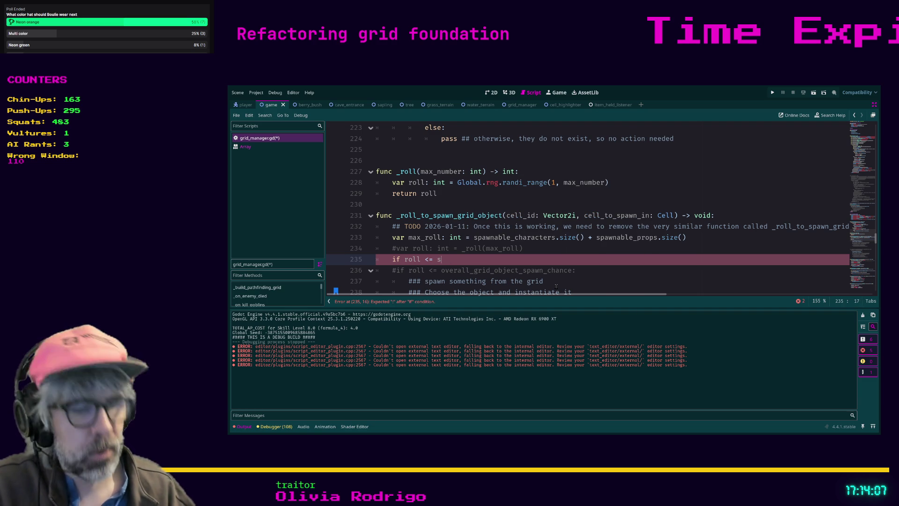
text(pawnable)
key(Return)
text(.s)
key(Return)
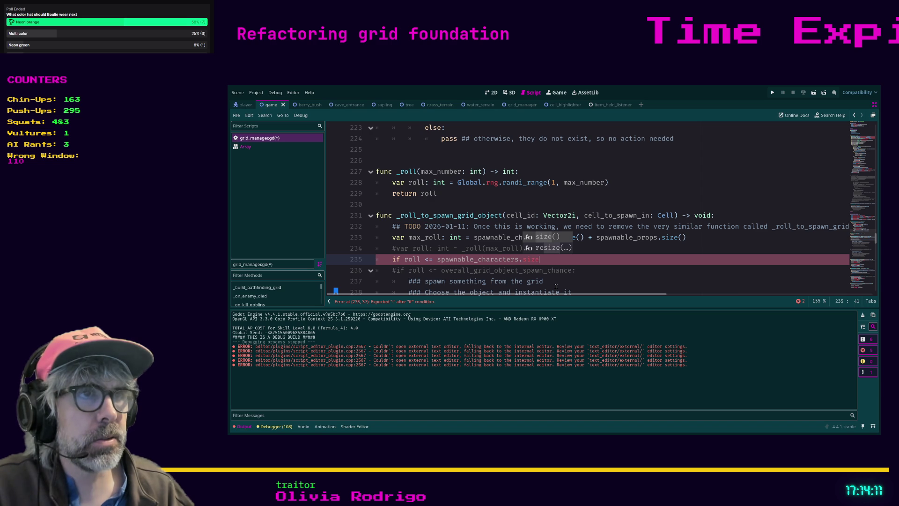
text(:)
key(Return)
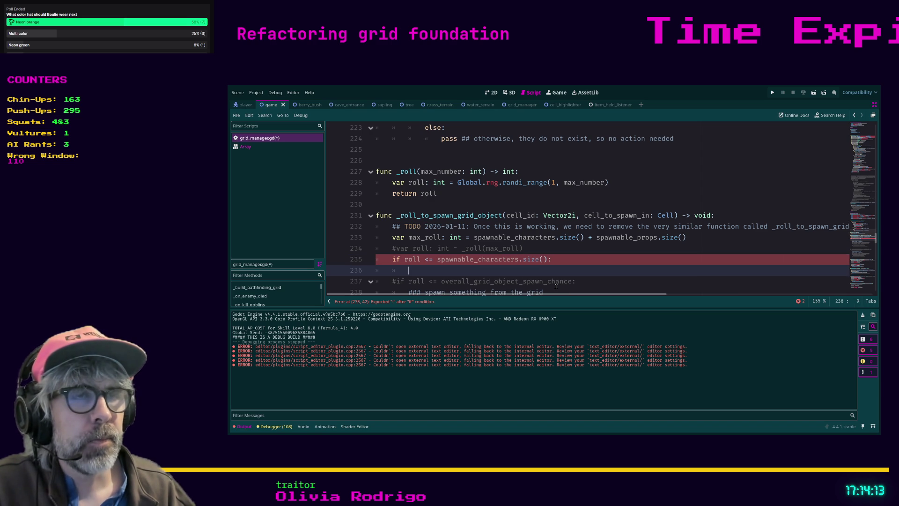
Fill the if body with pass and a '# spawn a character' comment.
scroll(562, 278, down, 1)
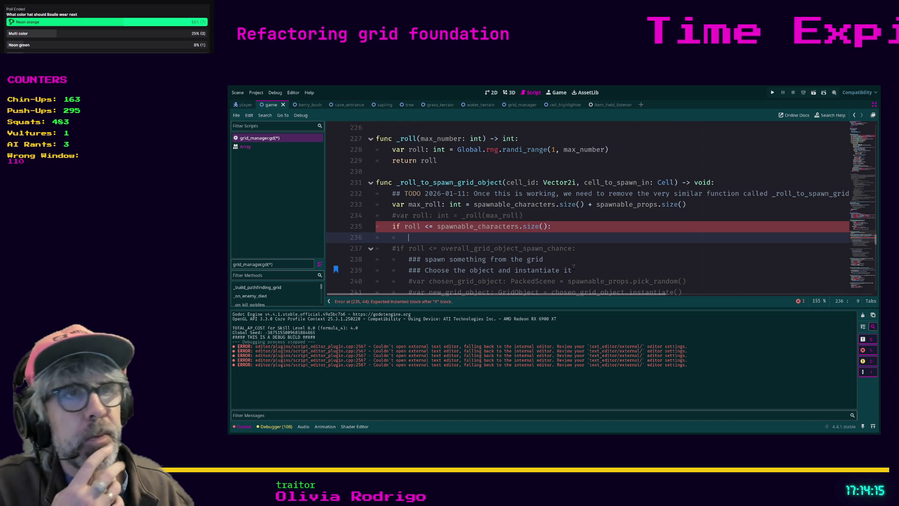
text(pass)
key(Return)
text(# spawn a character)
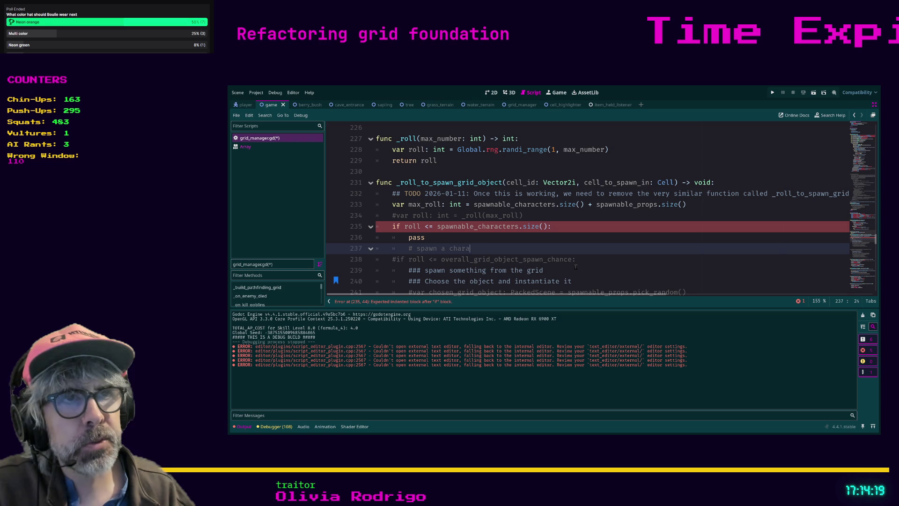
key(Return)
Add an else branch containing pass and a '#spawn a prop' comment.
key(BackSpace)
text(else:)
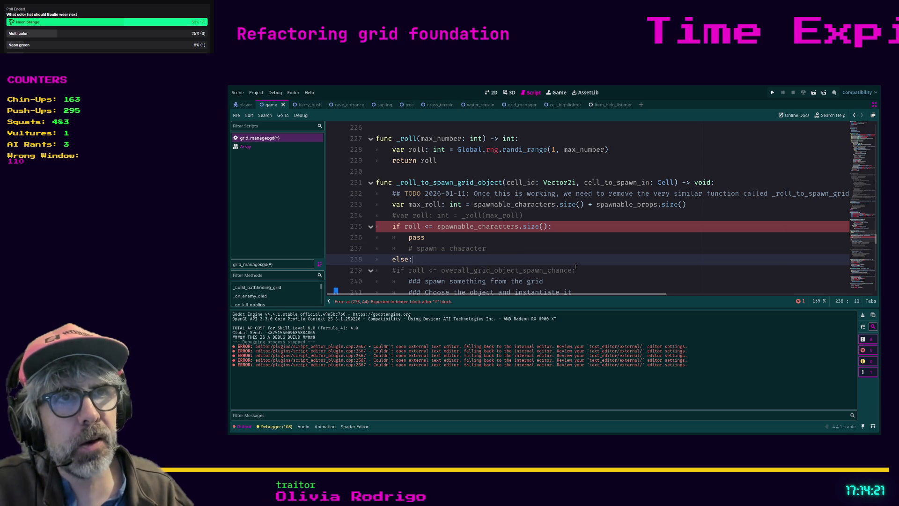
key(Return)
text(pass)
key(Return)
text(#spawn a)
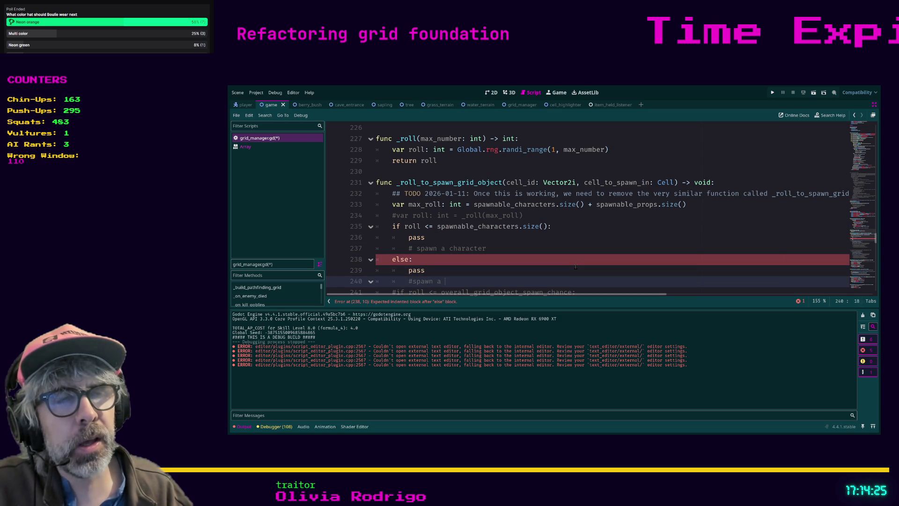
scroll(576, 267, down, 1)
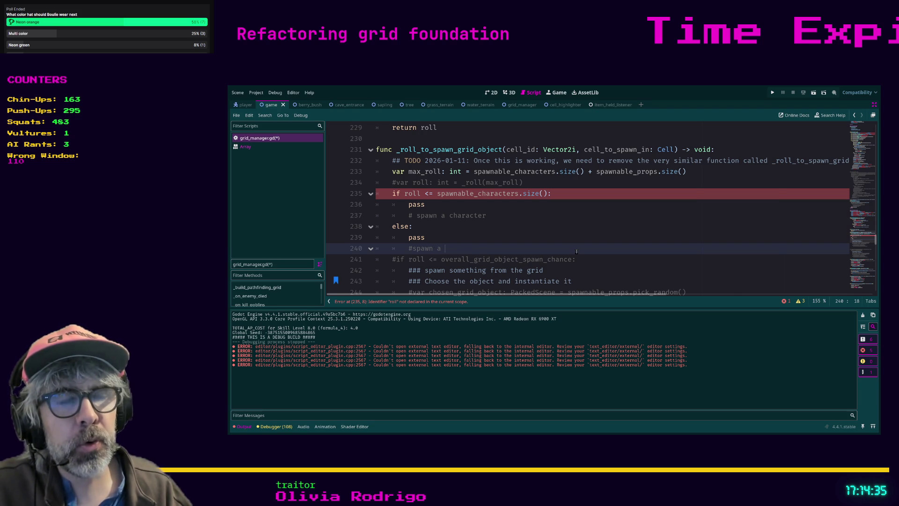
text(prop)
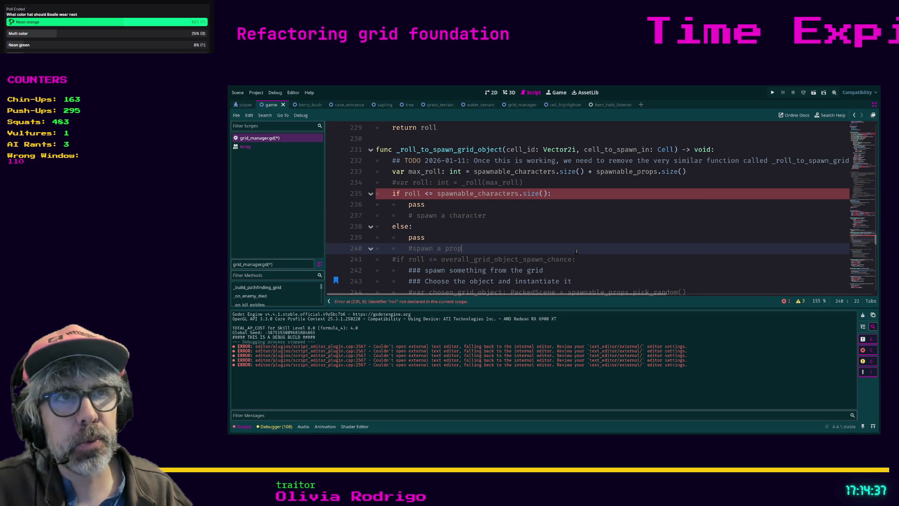
key(Up)
key(Up)
key(Up)
key(End)
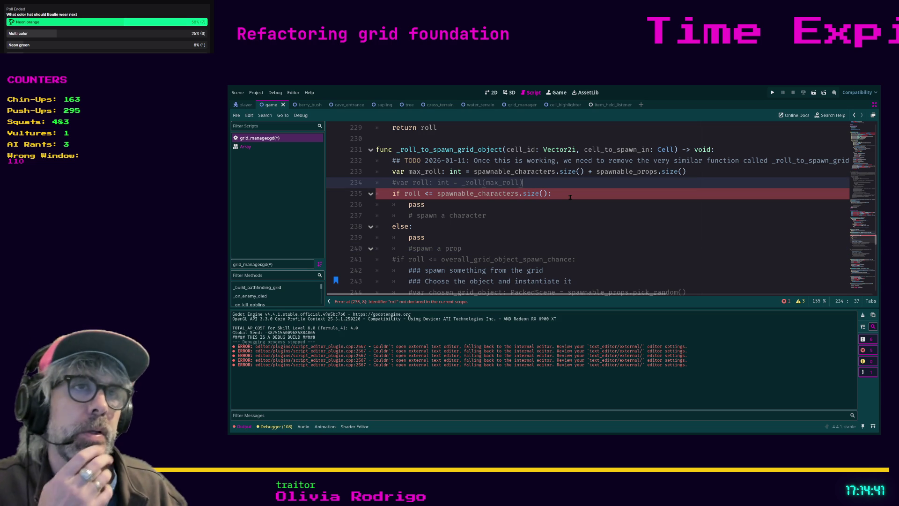
scroll(569, 197, down, 3)
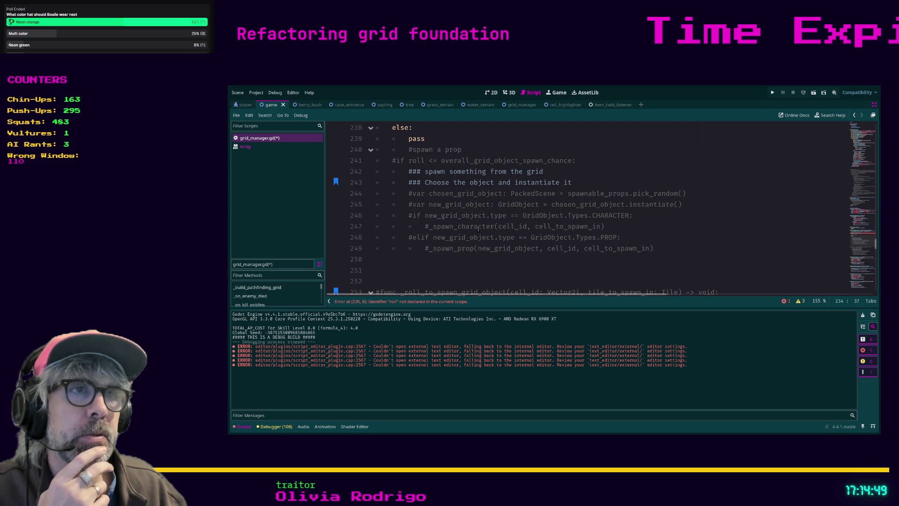
Replace pass in the character branch with _spawn_character(cell_id, cell_to_spawn_in).
drag(606, 226, 429, 226)
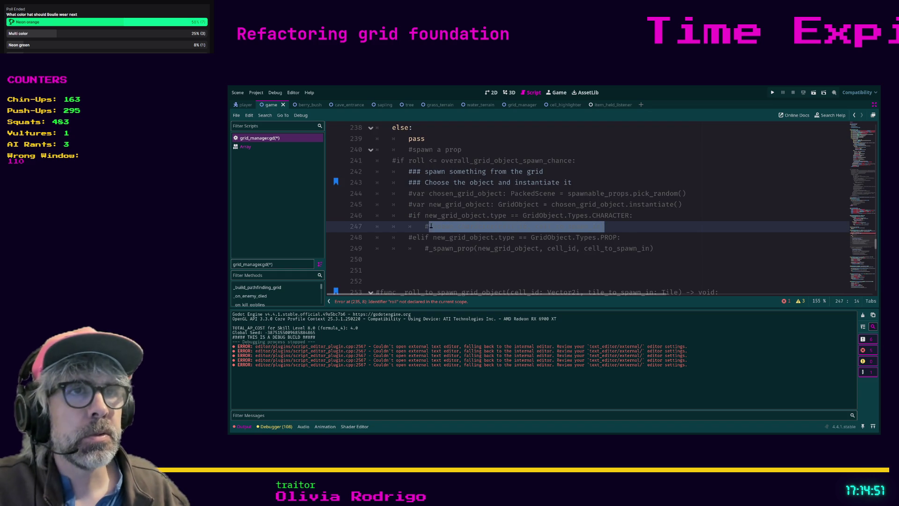
scroll(578, 220, up, 3)
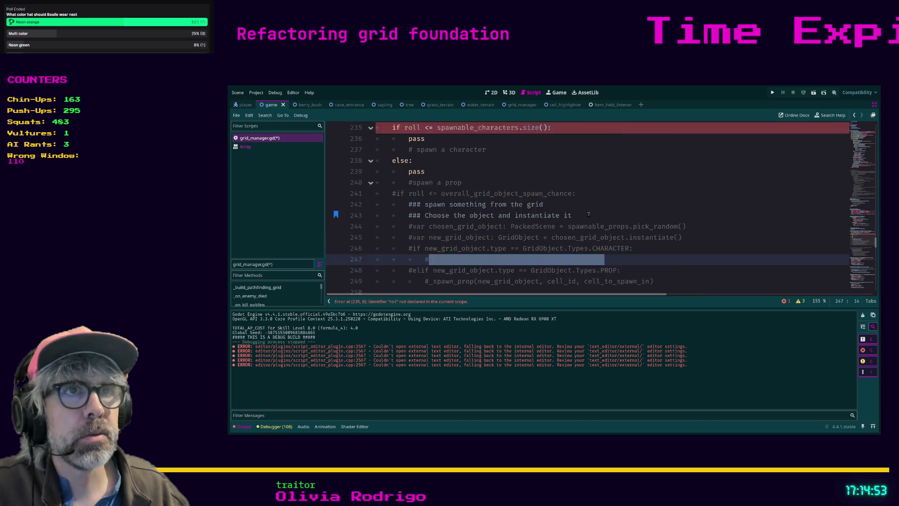
click(452, 207)
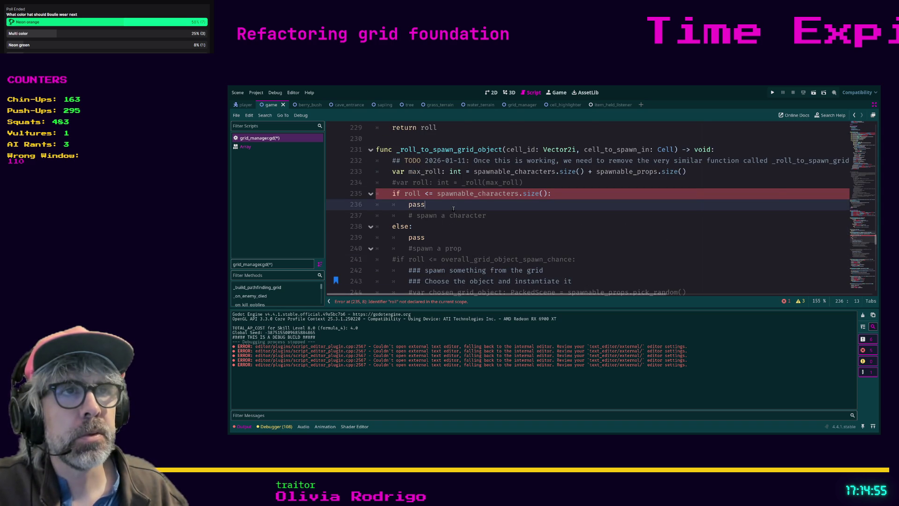
scroll(453, 208, down, 3)
scroll(455, 212, up, 4)
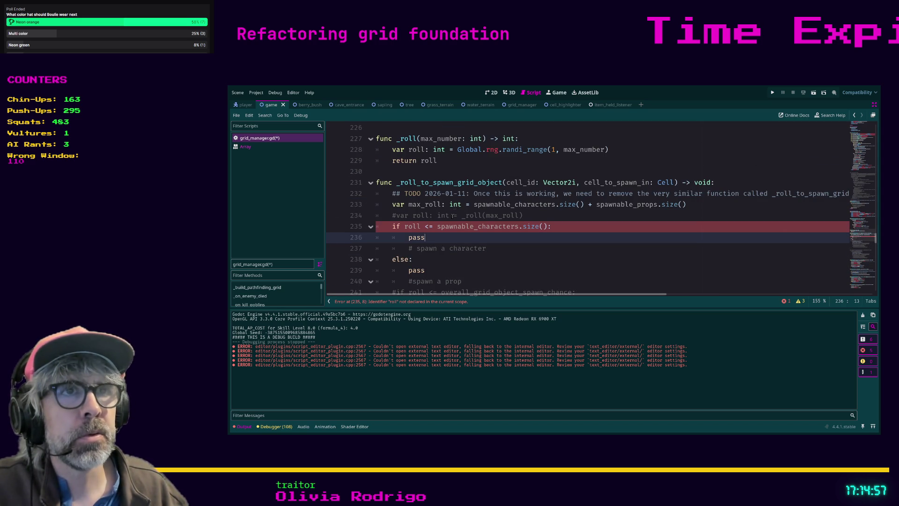
double_click(416, 238)
text(_spawn_character(cell_id, cell_to_spawn_in))
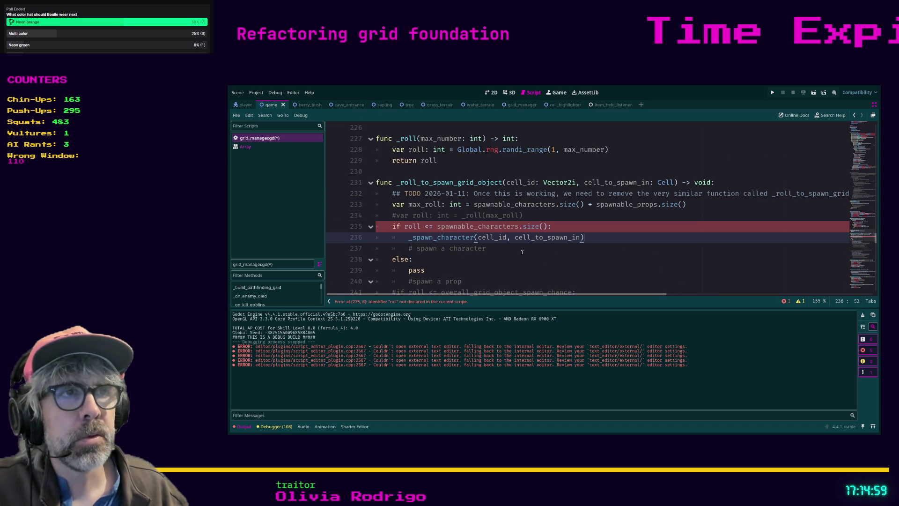
scroll(496, 253, down, 3)
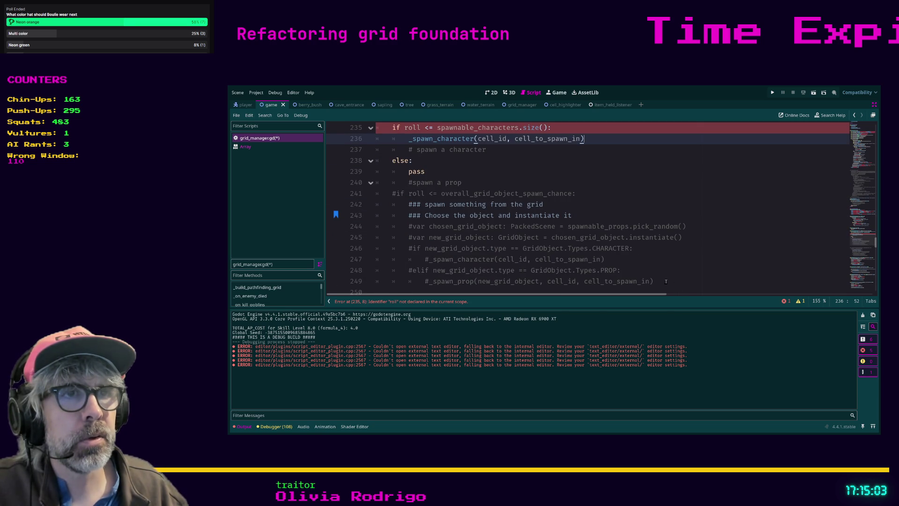
drag(665, 281, 430, 280)
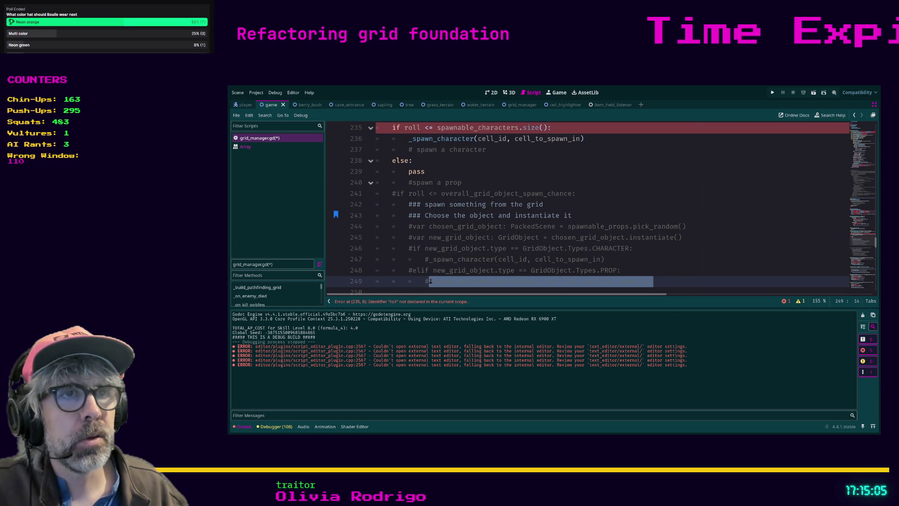
Replace the '#spawn a prop' comment with _spawn_prop(new_grid_object, cell_id, cell_to_spawn_in).
mouse_move(500, 149)
mouse_down()
mouse_move(412, 149)
mouse_move(414, 140)
mouse_move(408, 150)
mouse_up()
scroll(495, 170, up, 1)
click(465, 216)
key(shift+Home)
text(_spawn_prop(new_grid_object, cell_id, cell_to_spawn_in))
key(Up)
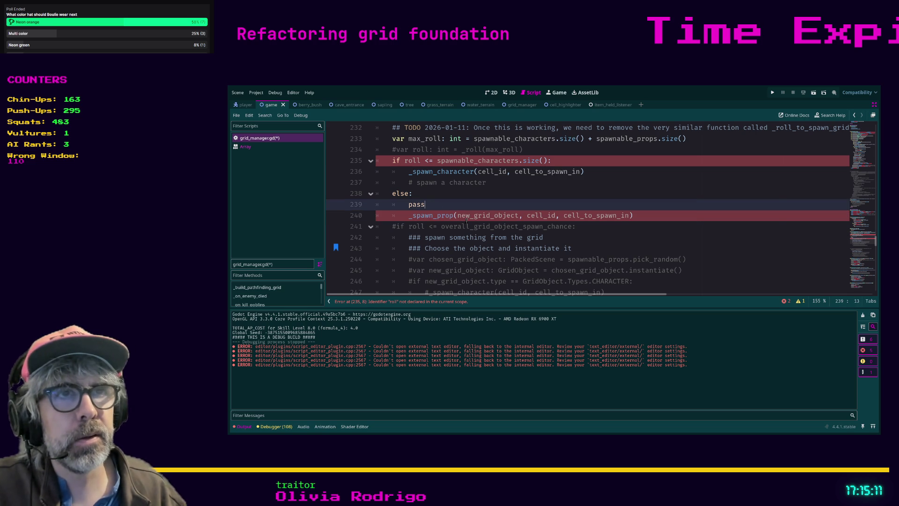
Delete the leftover pass line from the else branch.
key(shift+Home)
key(BackSpace)
key(BackSpace)
key(BackSpace)
key(BackSpace)
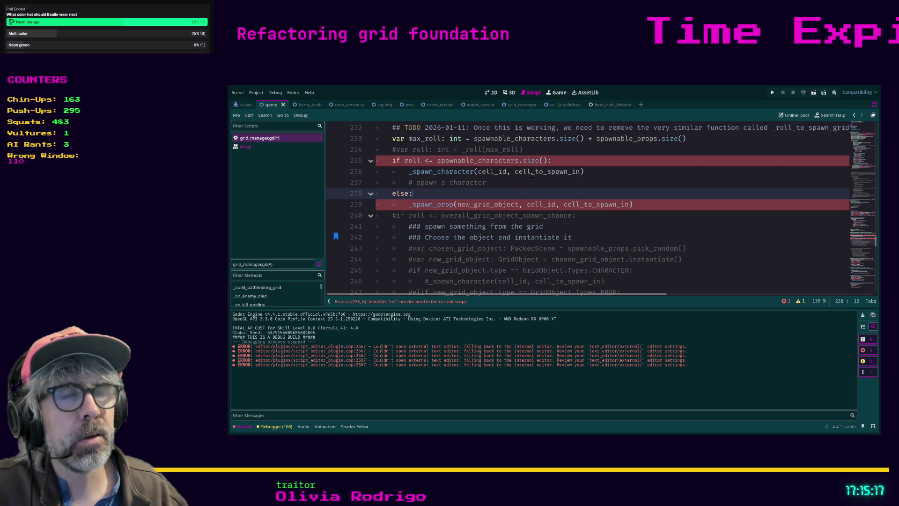
scroll(573, 203, down, 1)
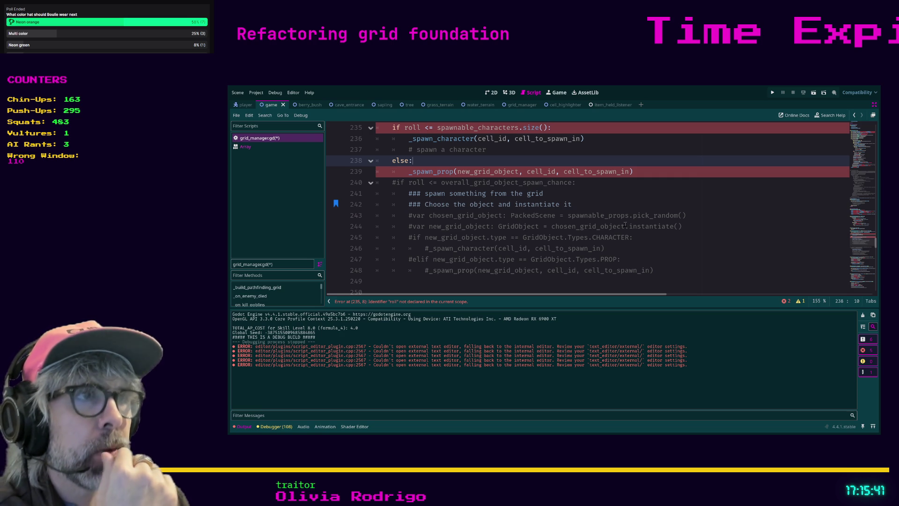
mouse_move(683, 226)
mouse_down()
mouse_move(428, 226)
mouse_move(375, 215)
mouse_up()
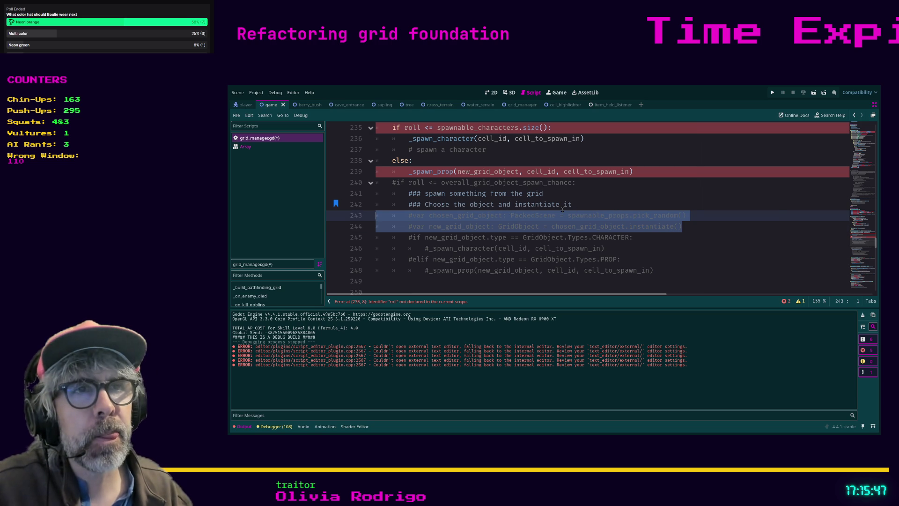
Move the commented chosen_grid_object and new_grid_object lines above the if roll check.
scroll(564, 209, up, 2)
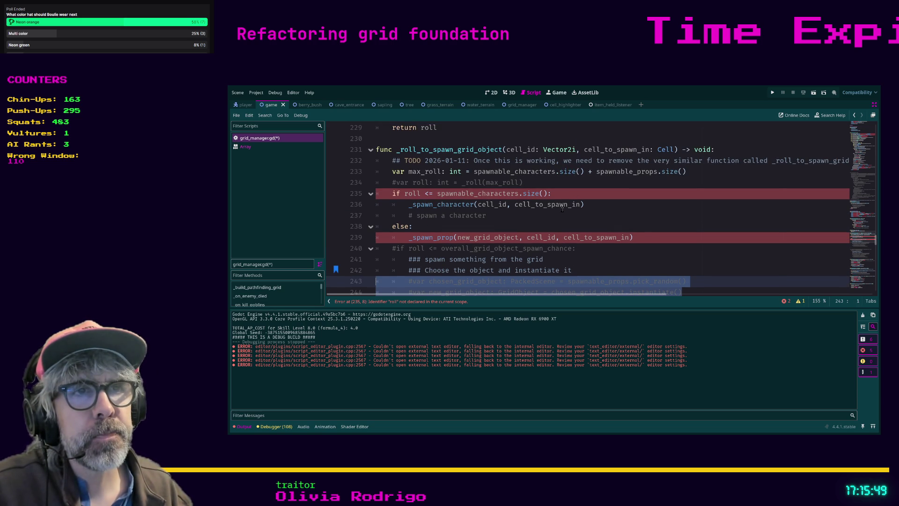
key(ctrl+x)
click(544, 182)
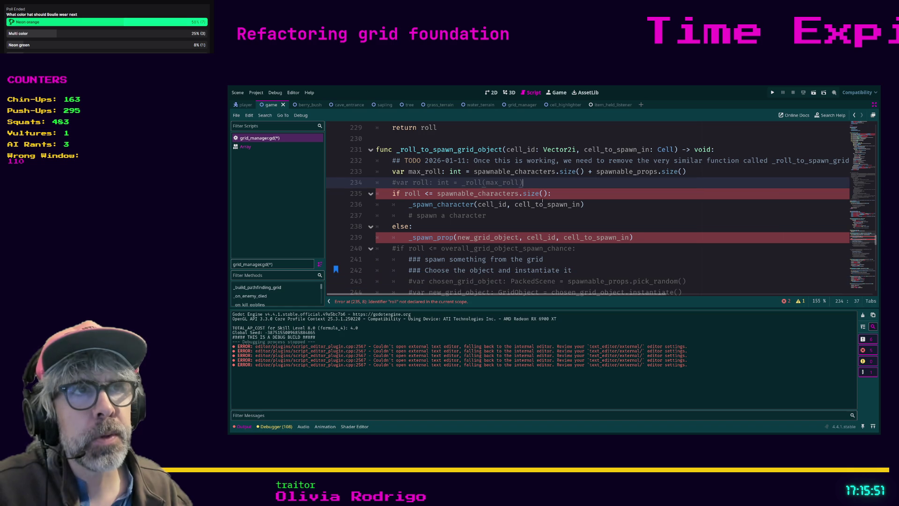
key(Return)
key(ctrl+v)
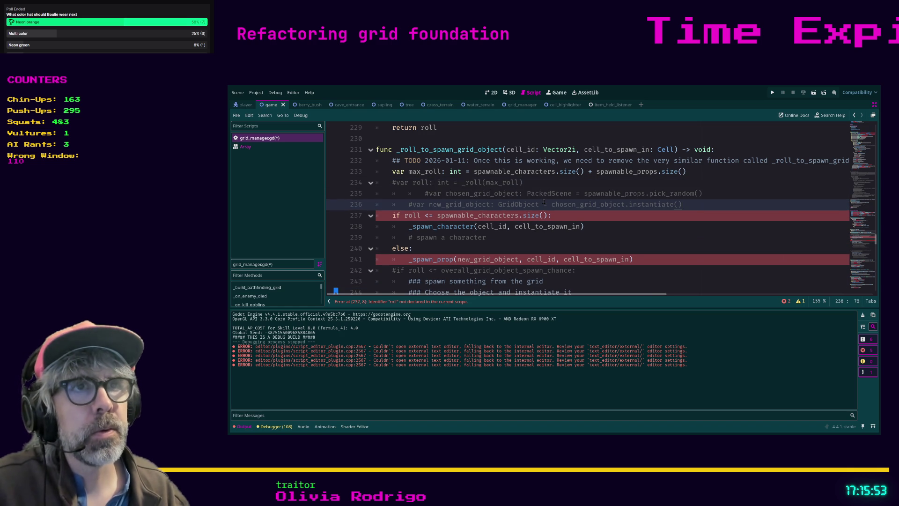
Uncomment and dedent those two declarations and the var roll line.
key(shift+Tab)
key(ctrl+k)
key(Up)
key(shift+Tab)
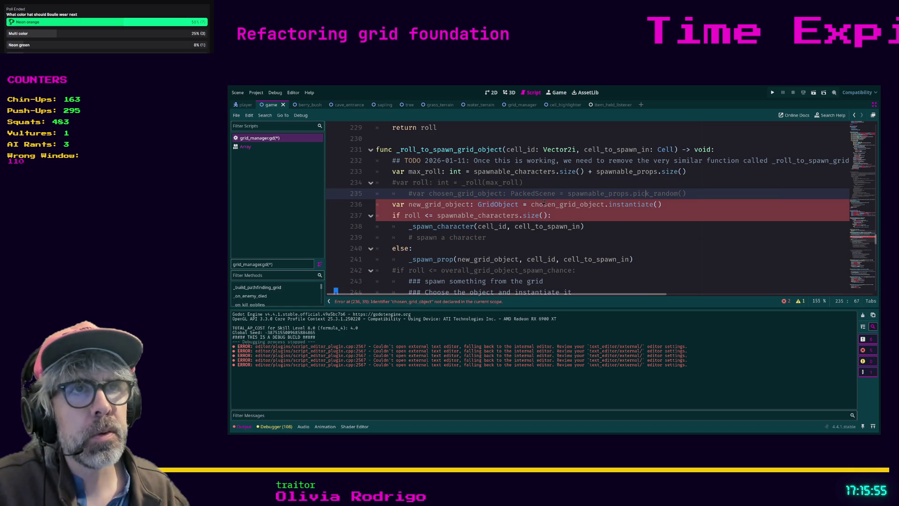
key(ctrl+k)
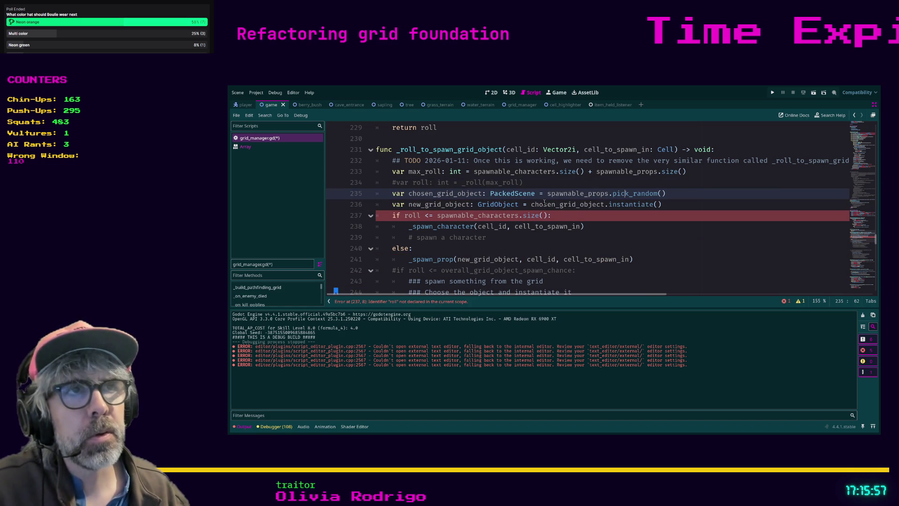
click(599, 219)
click(525, 238)
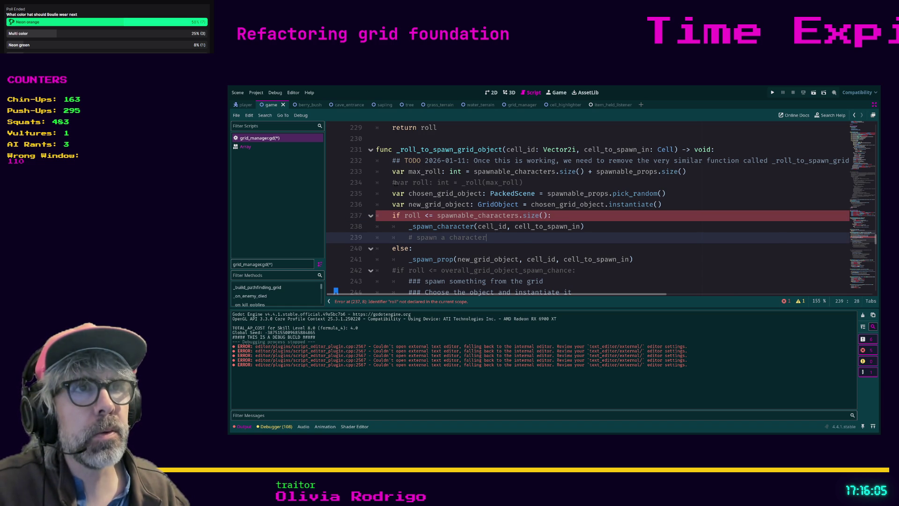
click(396, 185)
key(BackSpace)
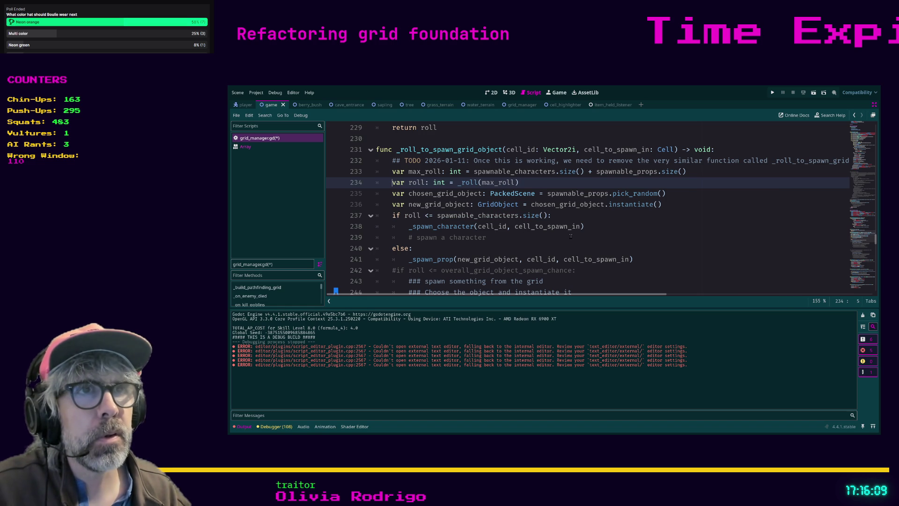
click(570, 238)
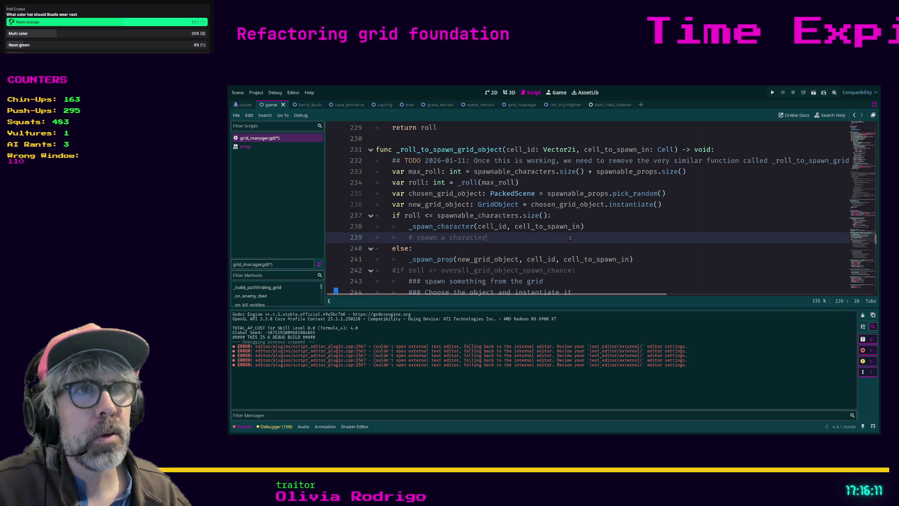
Save grid_manager.gd and run the game to view the populated forest grid.
key(ctrl+s)
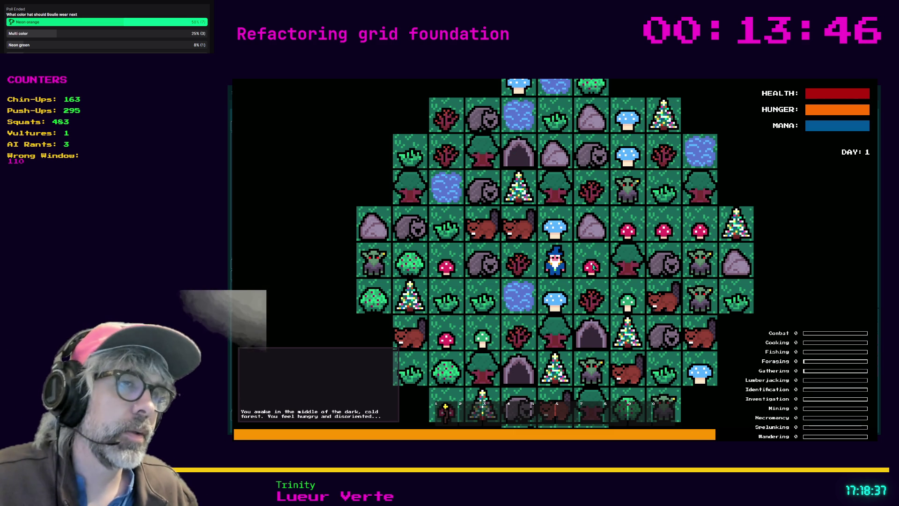
Stop the running game and launch it again.
key(F8)
click(544, 246)
scroll(544, 246, up, 1)
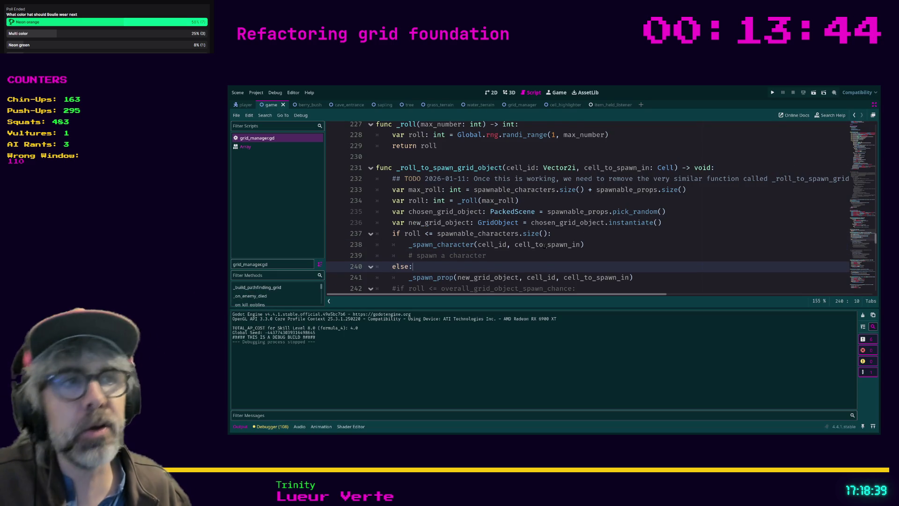
key(ctrl+s)
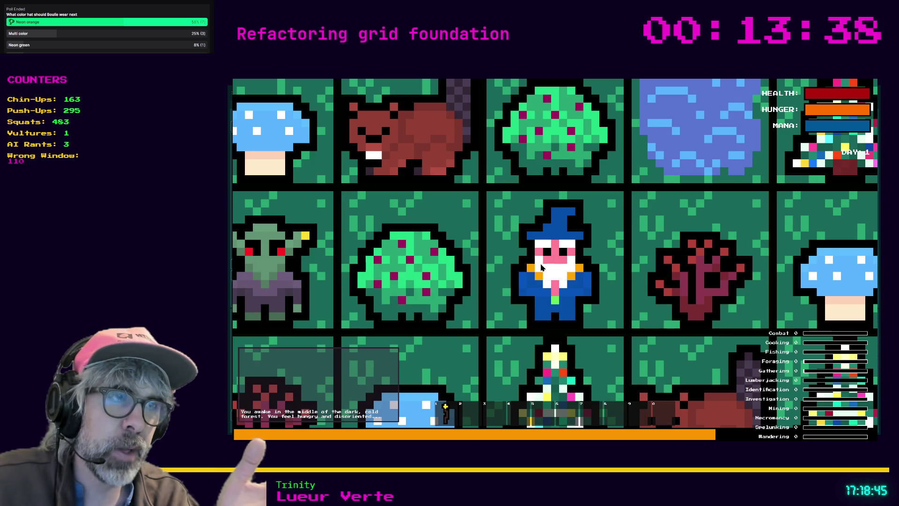
scroll(541, 267, down, 5)
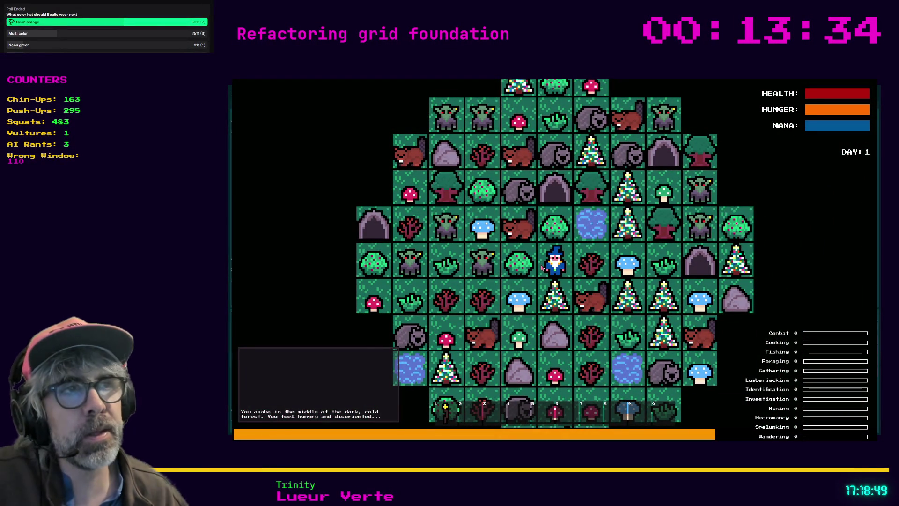
Chop the Berry Bush, Sapling and Tree beside the wizard, reaching Lumberjacking 1, then quit.
key(Left)
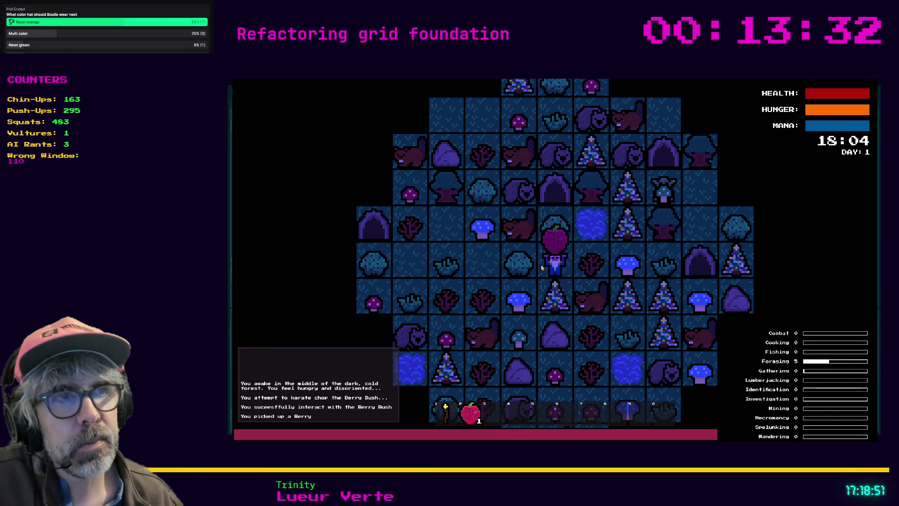
key(Right)
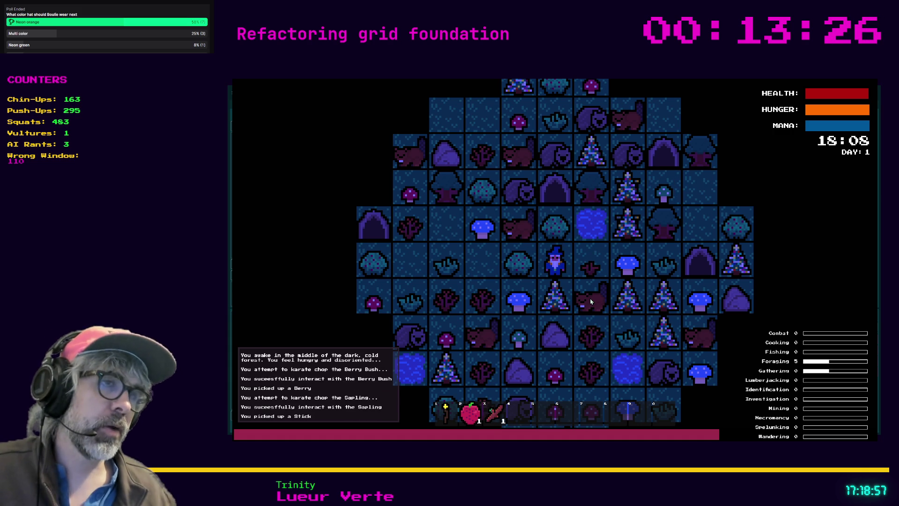
key(Up)
key(Right)
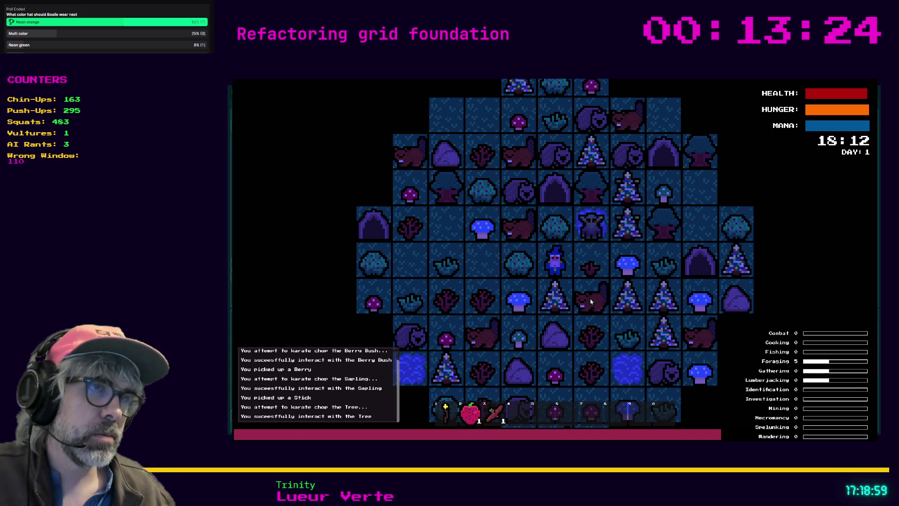
key(Right)
key(Down)
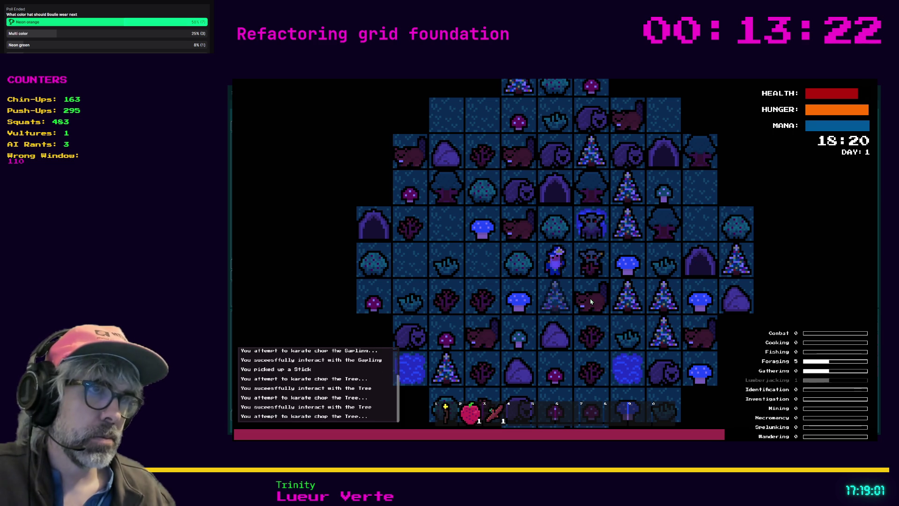
key(Down)
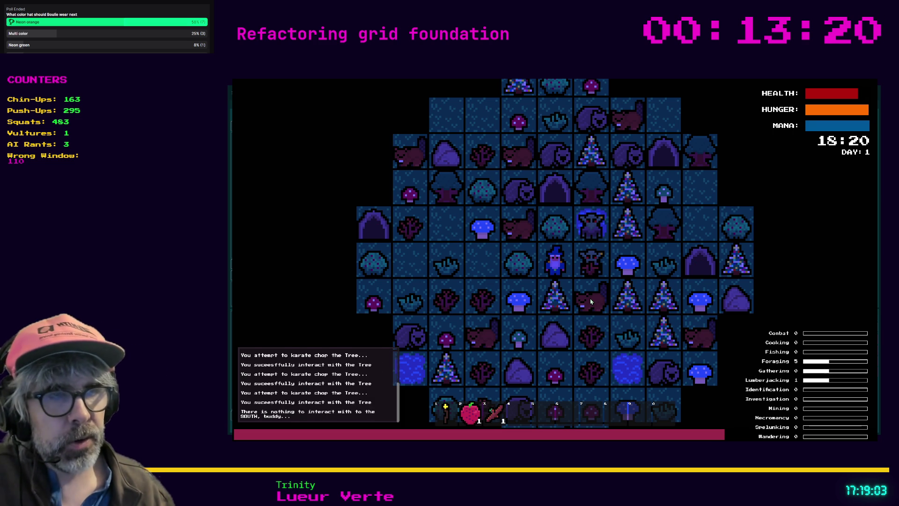
key(Down)
key(Escape)
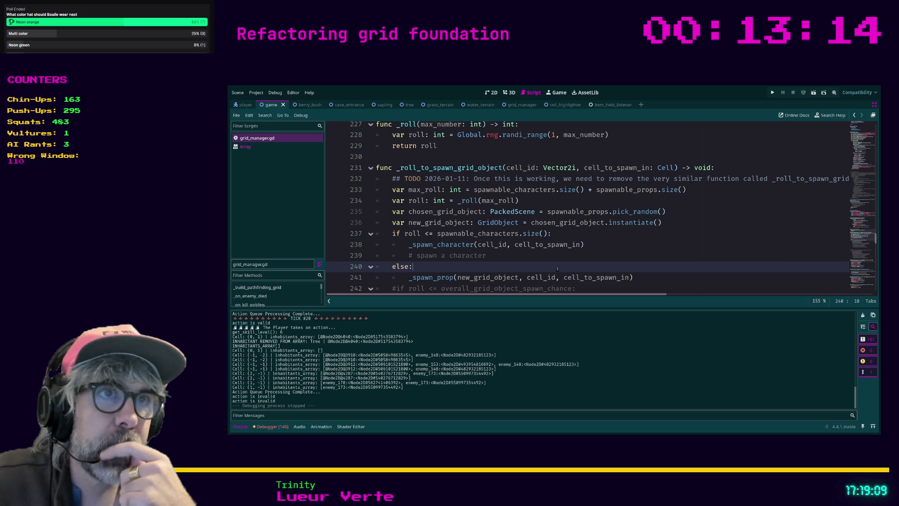
Review the spawn function's branches down to the else on line 240.
scroll(557, 268, down, 1)
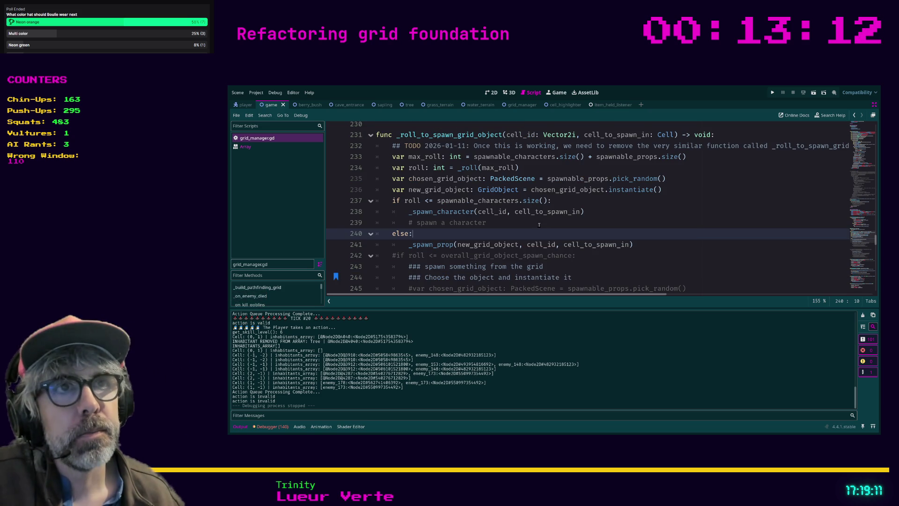
scroll(533, 232, down, 2)
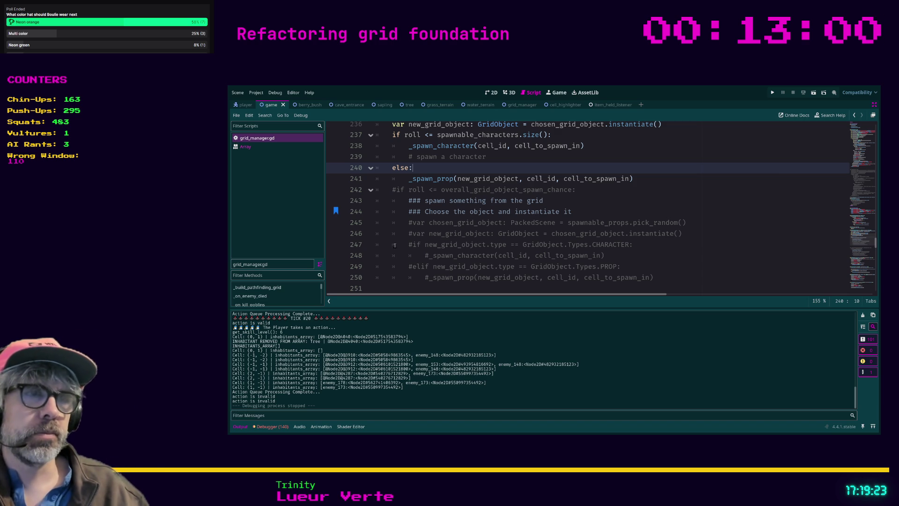
scroll(421, 255, down, 1)
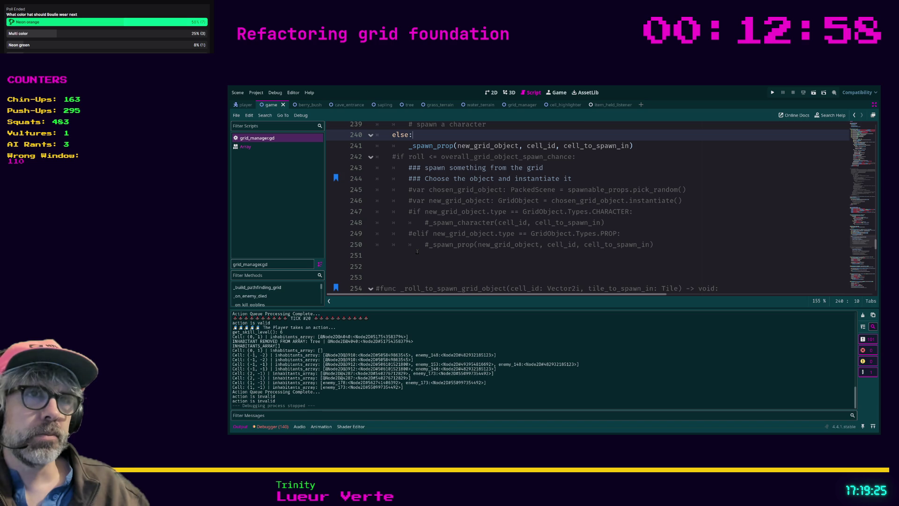
scroll(421, 255, down, 1)
scroll(421, 255, up, 4)
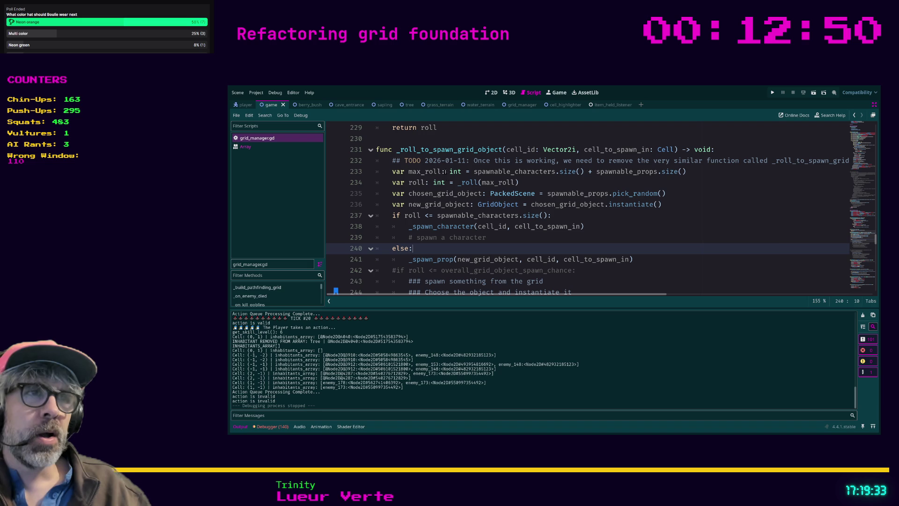
key(shift+Left)
key(shift+Left)
key(shift+Left)
click(427, 249)
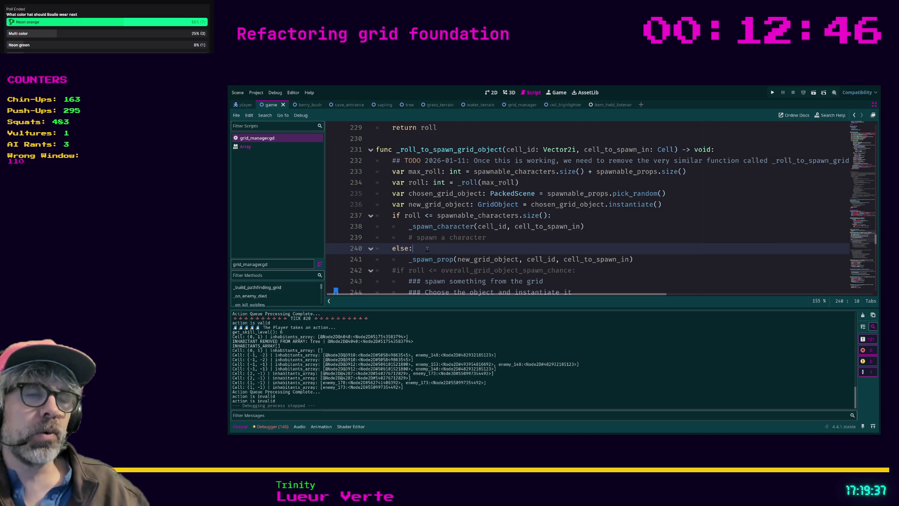
Toggle comments on the old code in lines 245–250.
scroll(427, 249, down, 1)
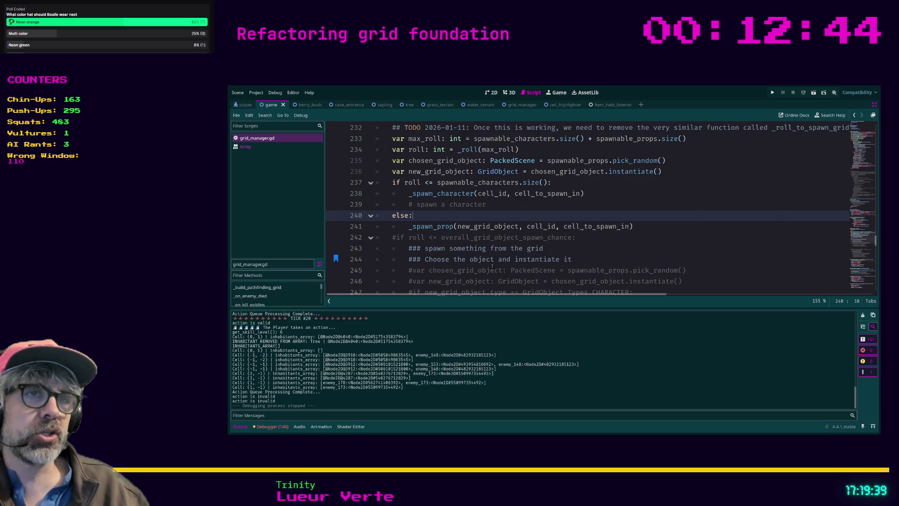
scroll(493, 260, down, 1)
scroll(492, 255, down, 1)
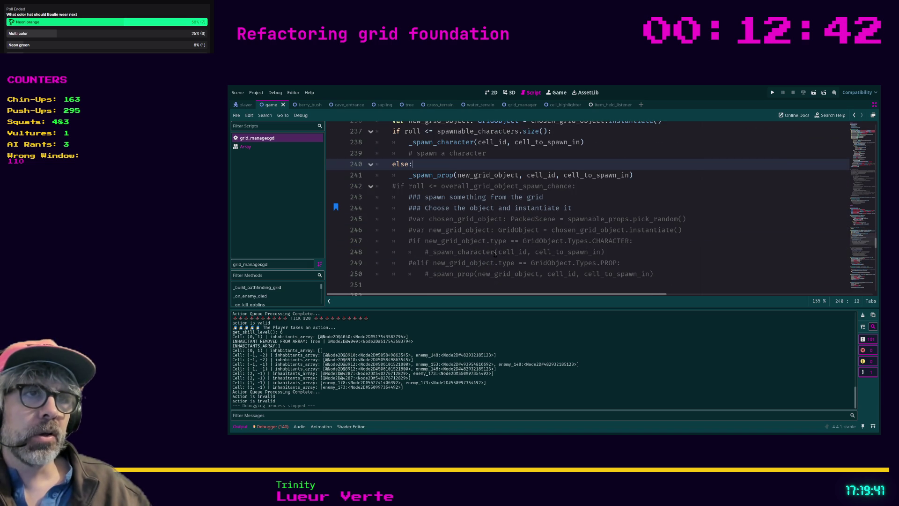
scroll(482, 255, down, 1)
click(471, 255)
drag(471, 255, 357, 196)
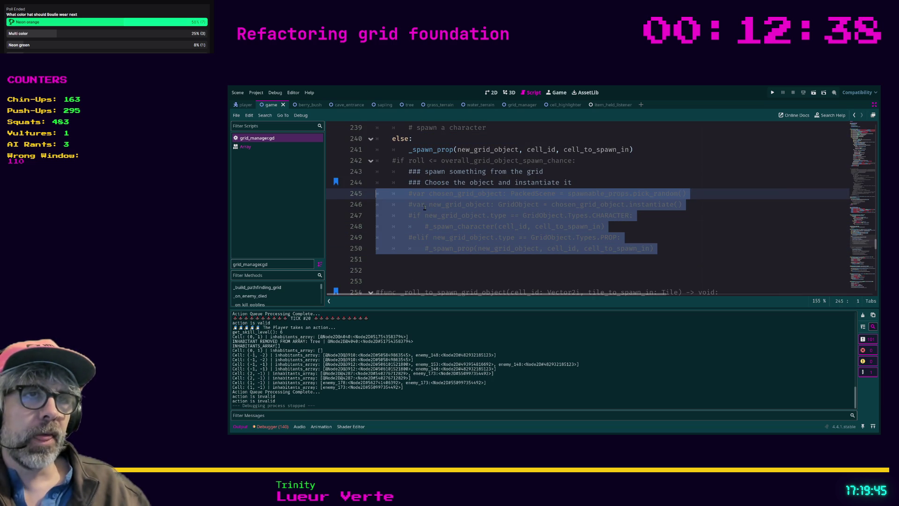
key(ctrl+k)
Search for _roll_to_spawn_grid_object and step through its uses, ending at the line 141 call.
scroll(495, 224, up, 5)
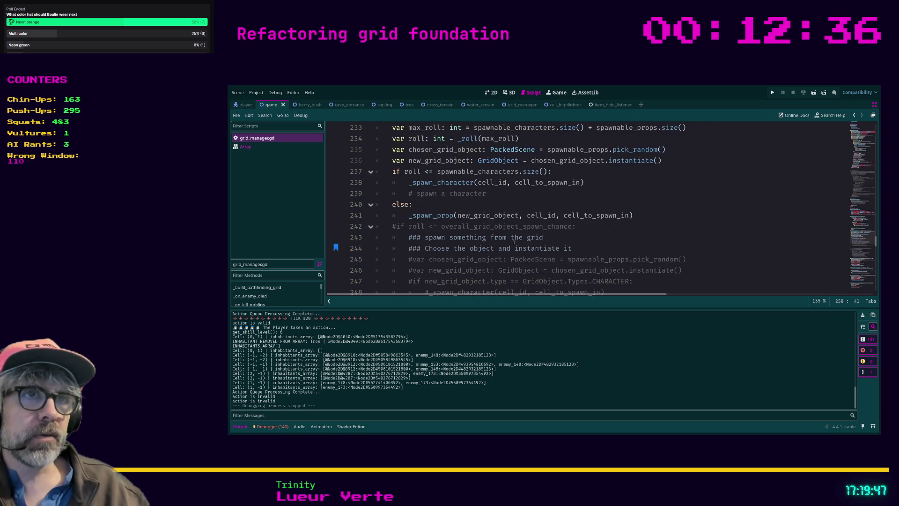
double_click(449, 205)
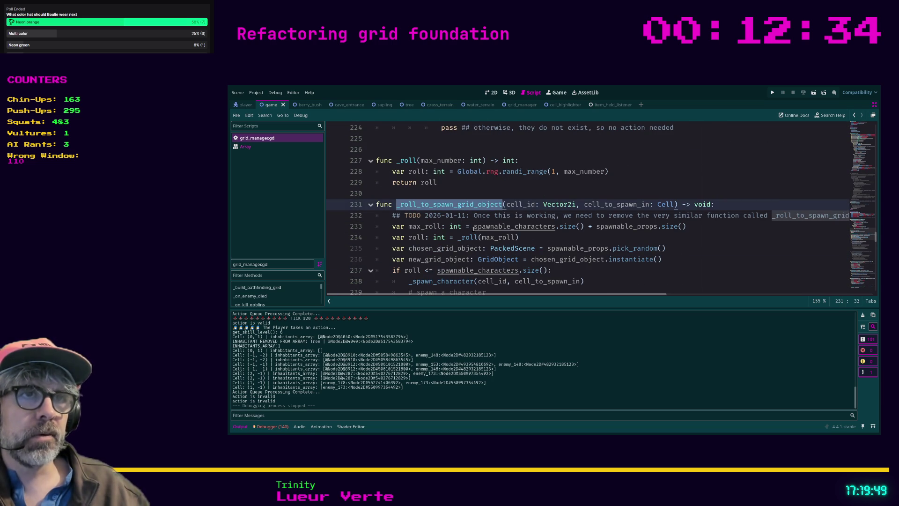
key(ctrl+f)
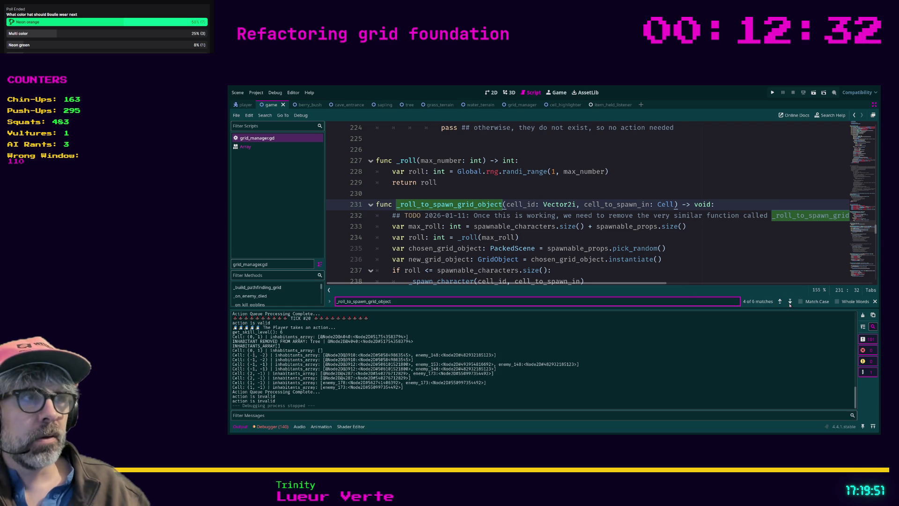
click(789, 302)
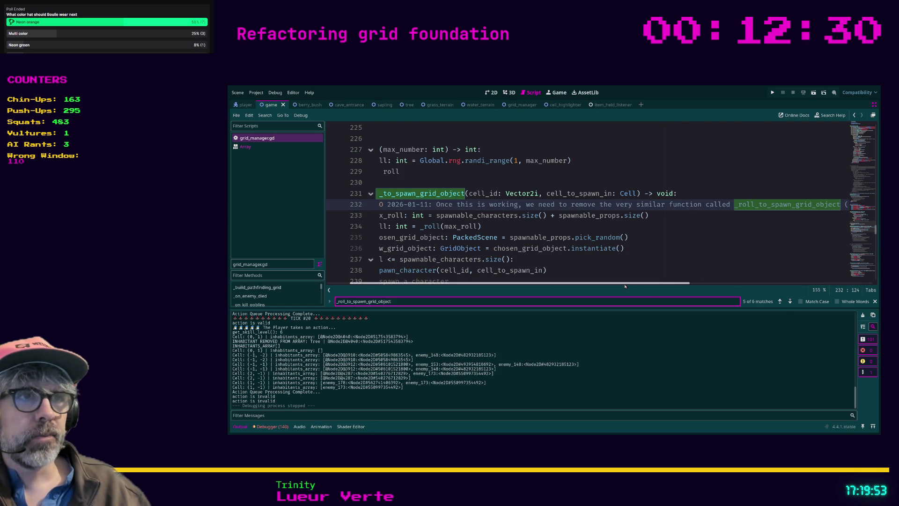
scroll(655, 283, left, 3)
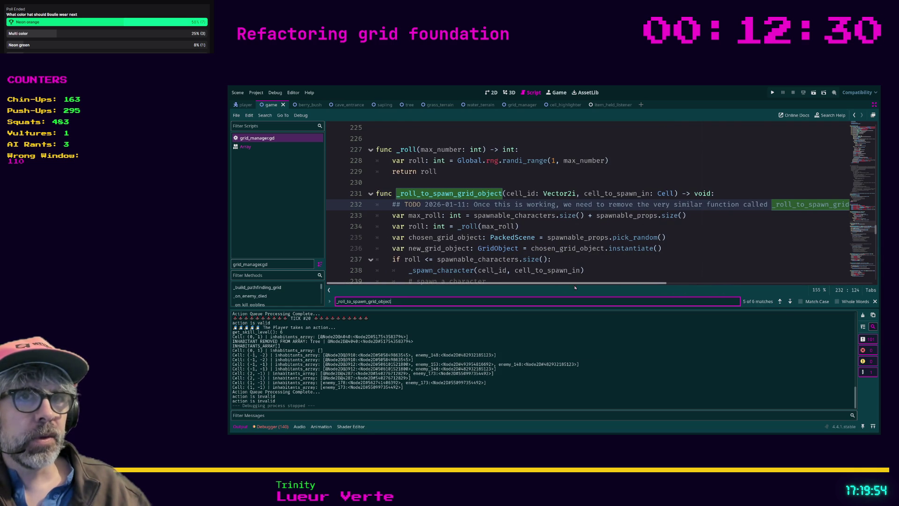
click(790, 302)
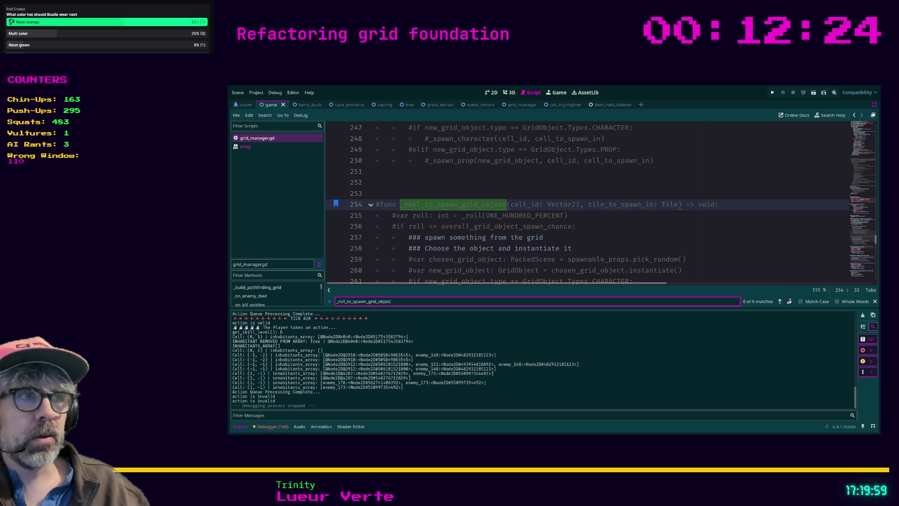
click(780, 302)
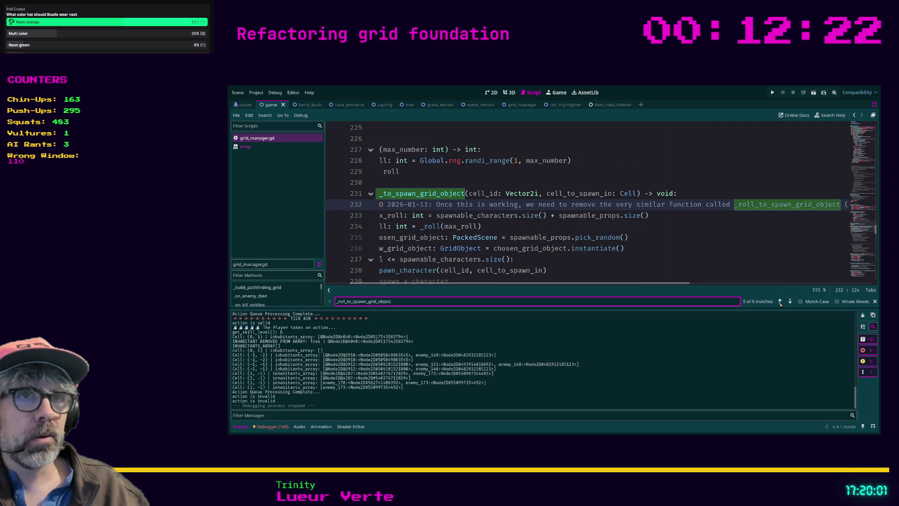
scroll(694, 295, left, 3)
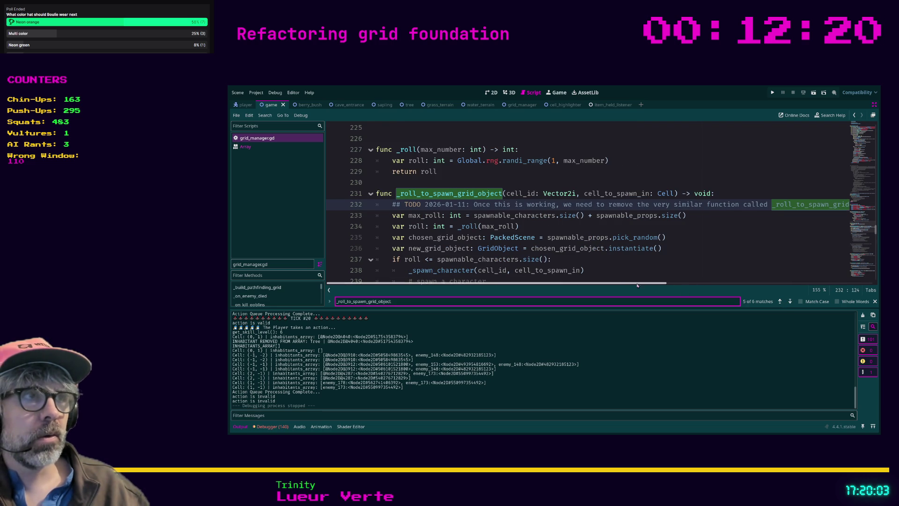
click(789, 303)
click(790, 303)
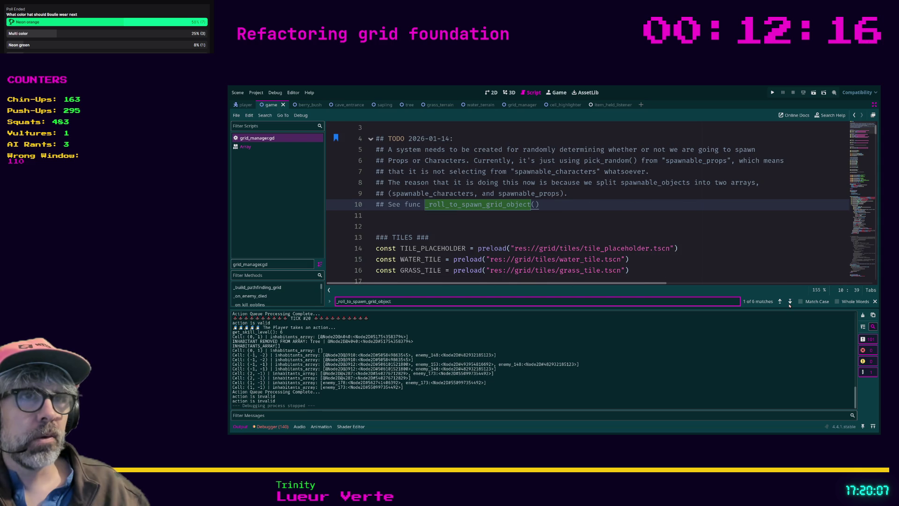
click(790, 302)
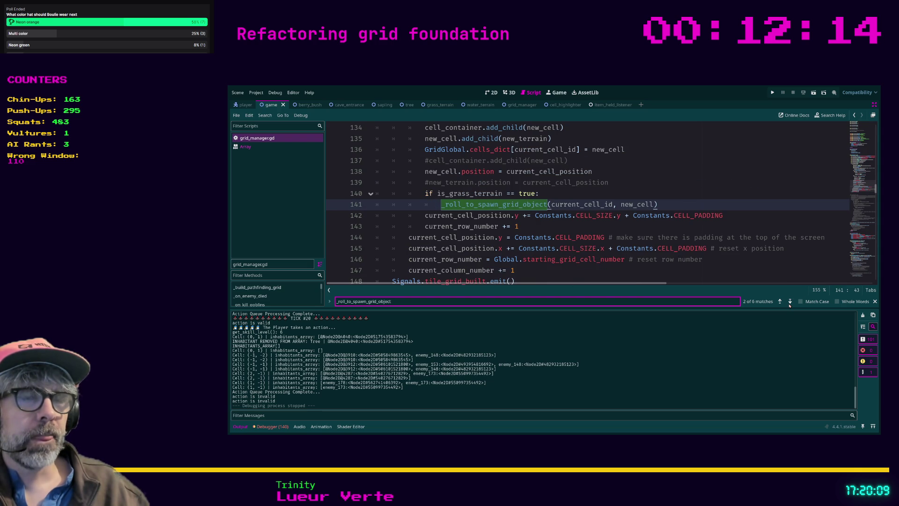
scroll(643, 245, down, 1)
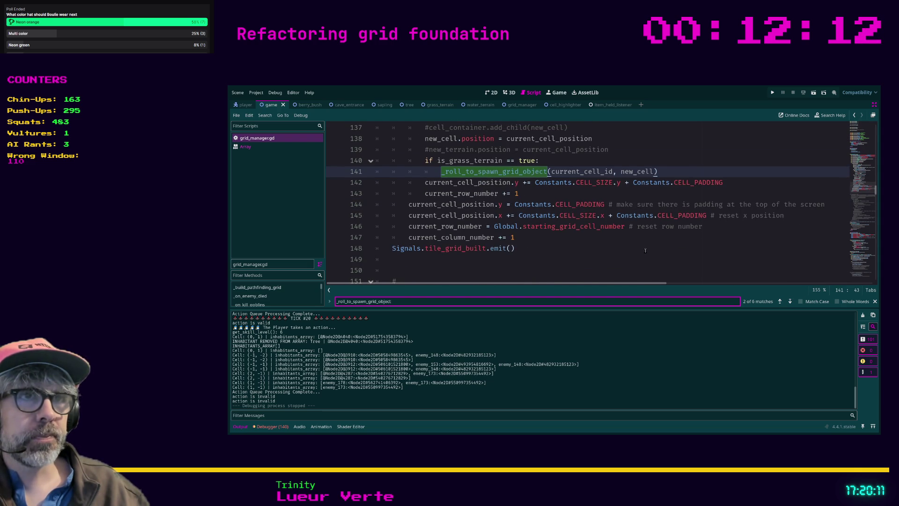
scroll(643, 245, up, 2)
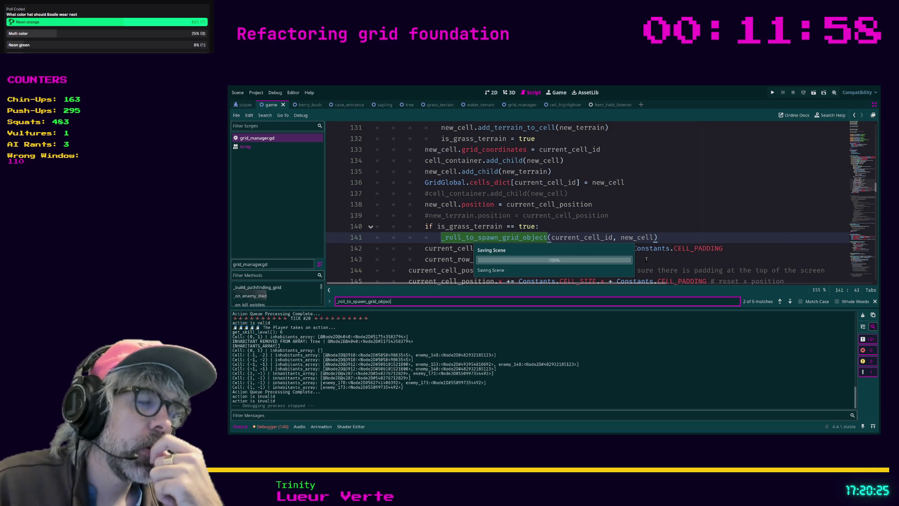
key(F5)
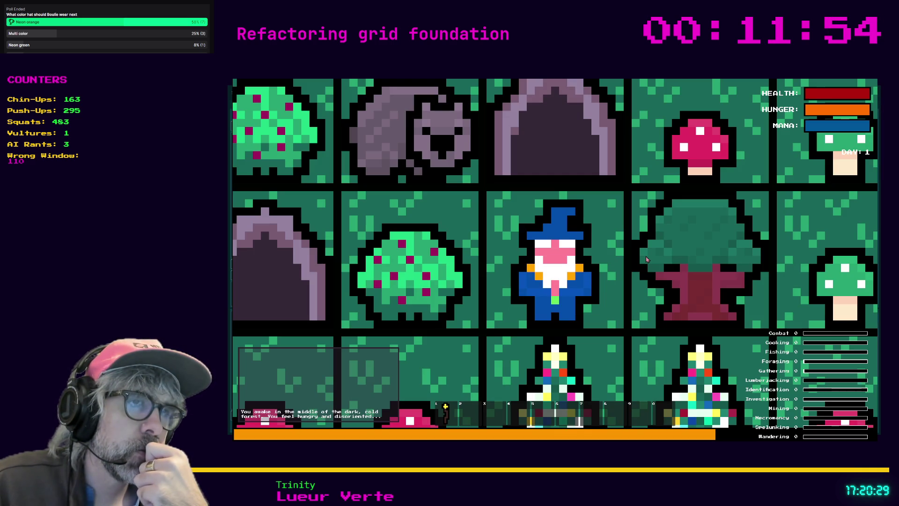
scroll(645, 257, down, 3)
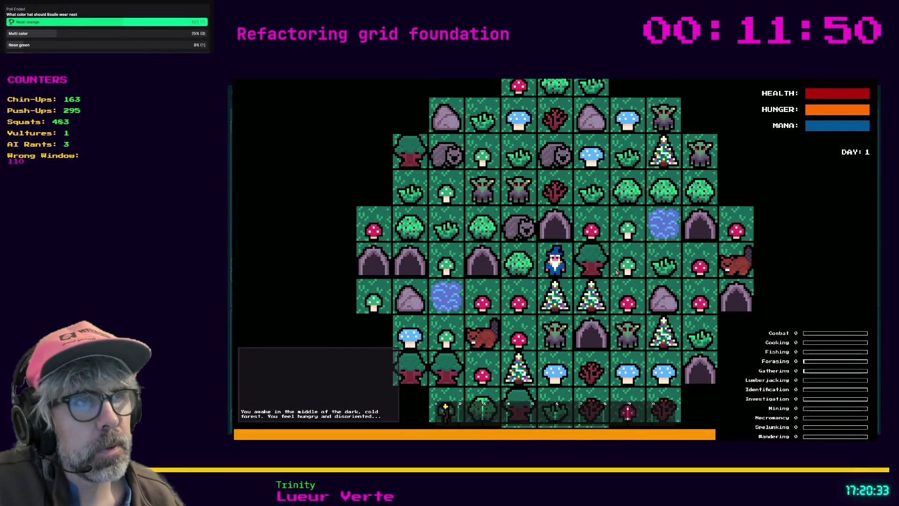
key(F8)
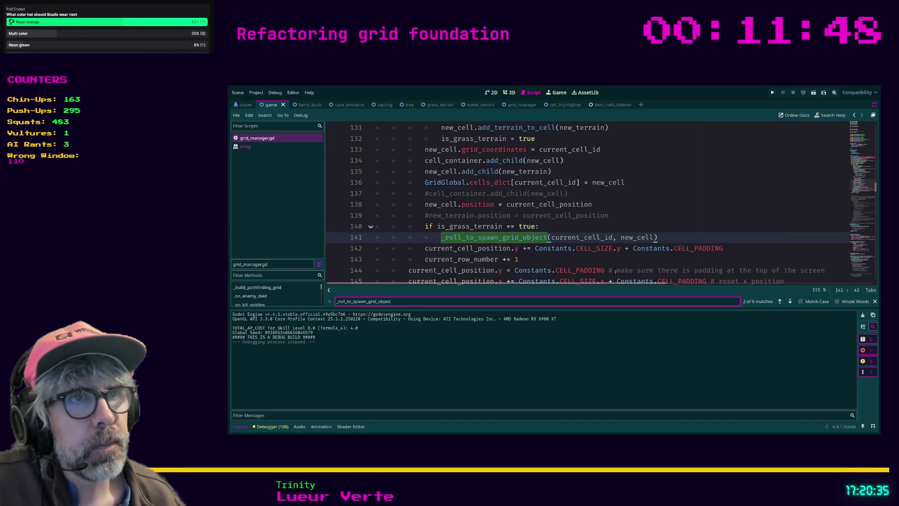
scroll(525, 219, down, 1)
Find the commented overall_grid_object_spawn_chance condition in _roll_to_spawn_grid_object.
scroll(523, 216, down, 1)
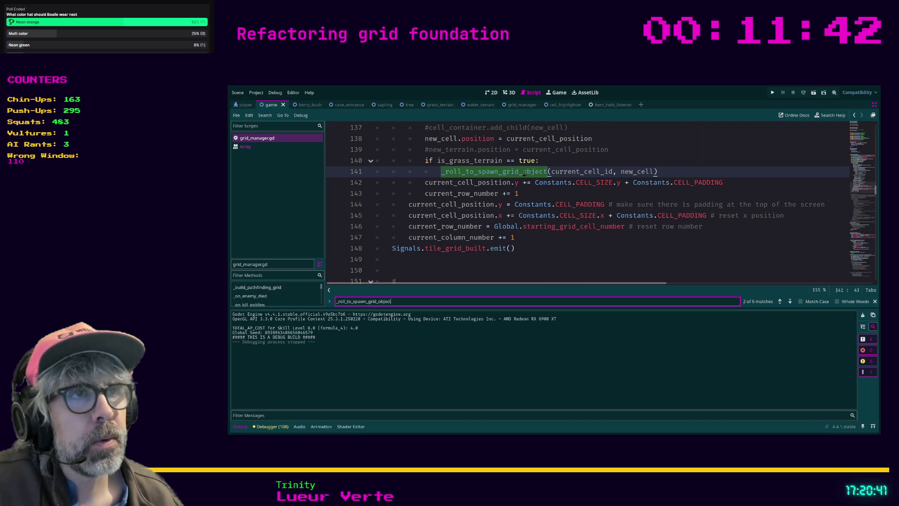
ctrl+click(488, 175)
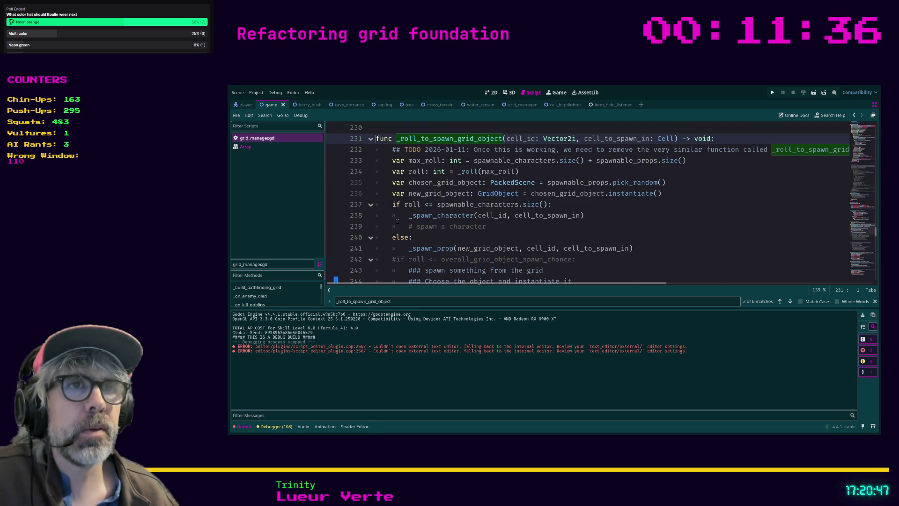
scroll(397, 221, down, 1)
scroll(397, 221, up, 1)
scroll(397, 223, down, 2)
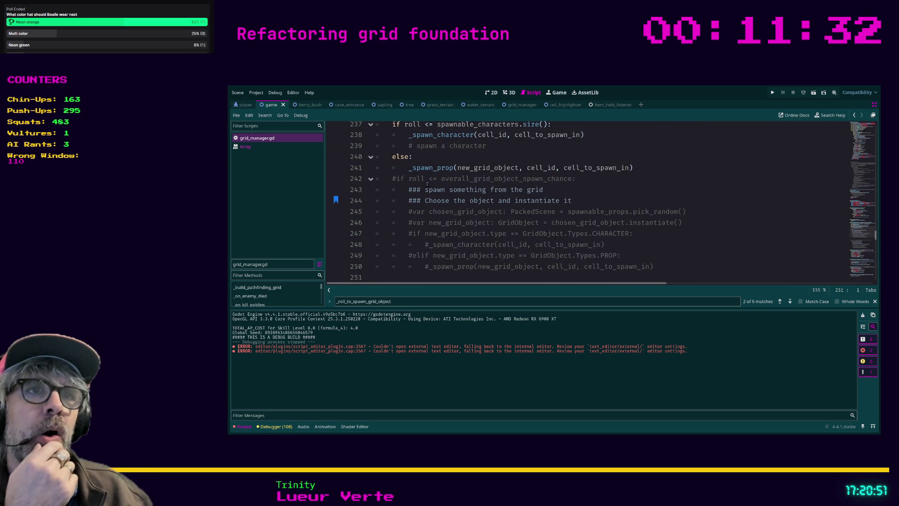
drag(428, 178, 571, 186)
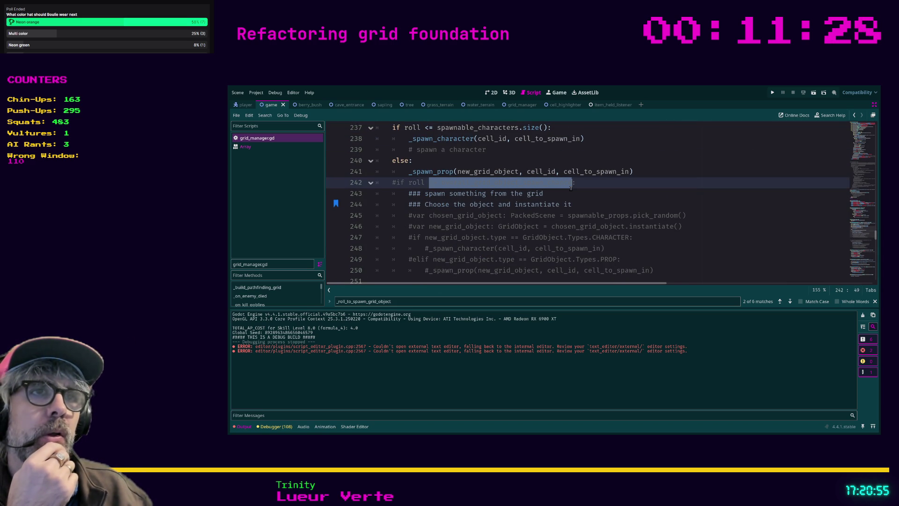
click(428, 185)
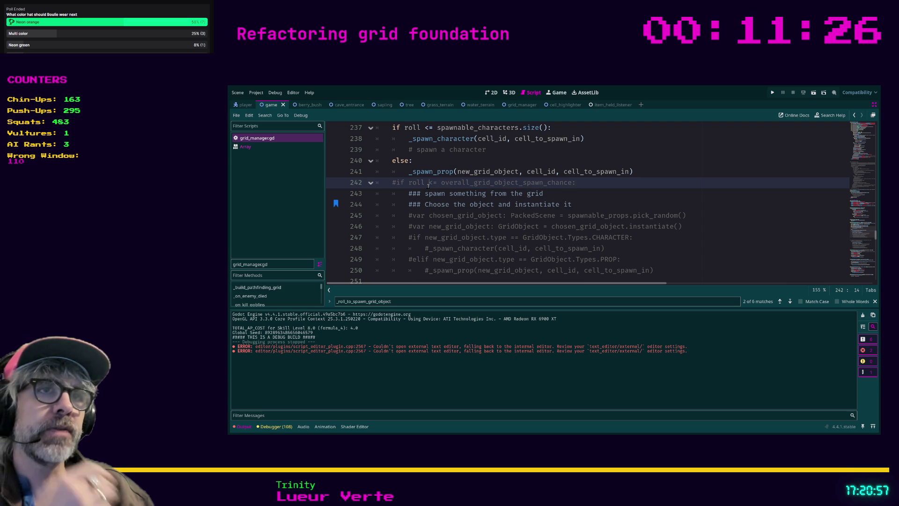
shift+click(572, 183)
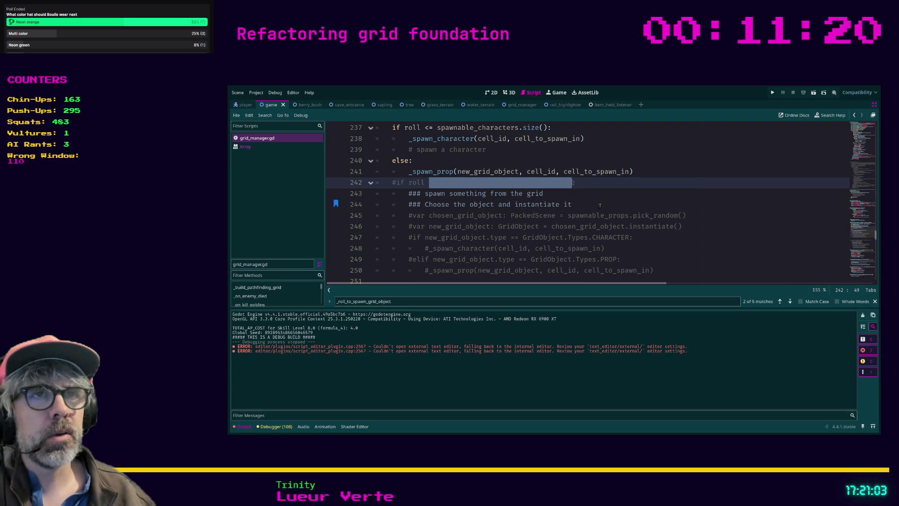
scroll(597, 208, down, 1)
scroll(591, 216, up, 2)
scroll(589, 218, up, 1)
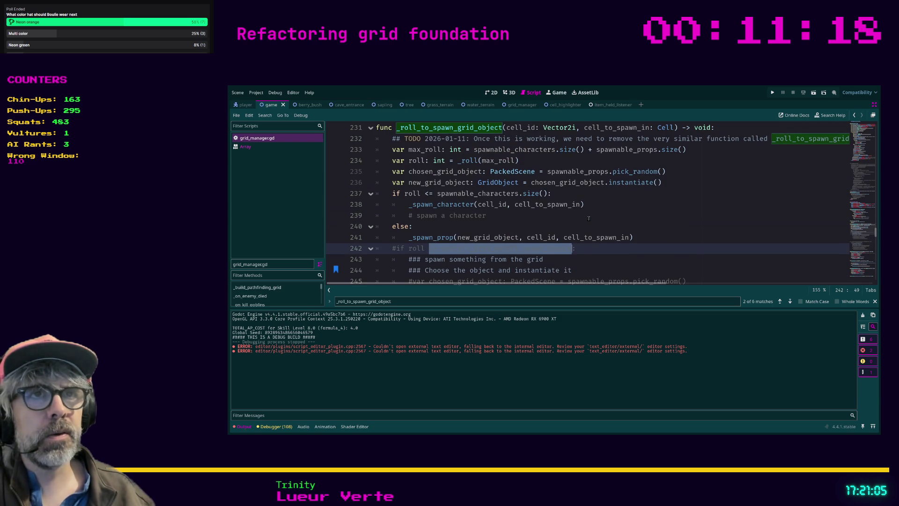
Nest the spawn branches under 'if roll <= overall_grid_object_spawn_chance:' and save.
click(392, 193)
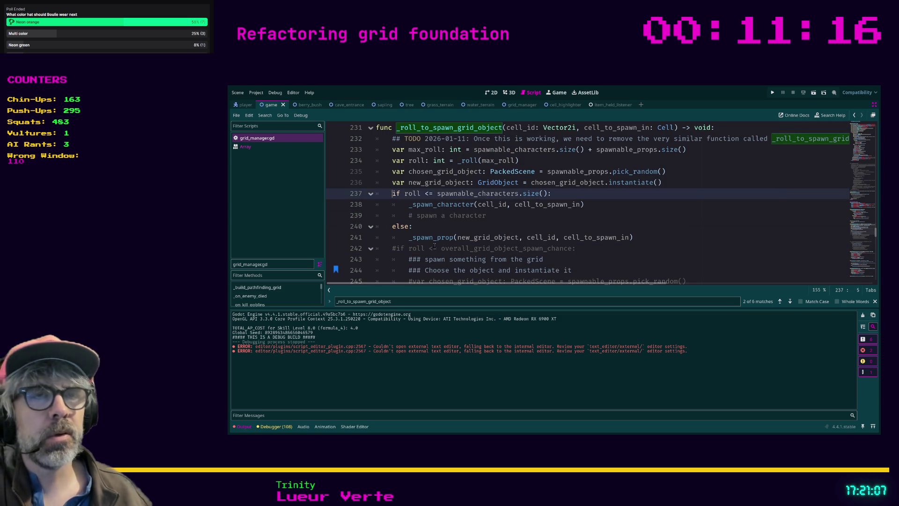
key(Return)
text(oll )
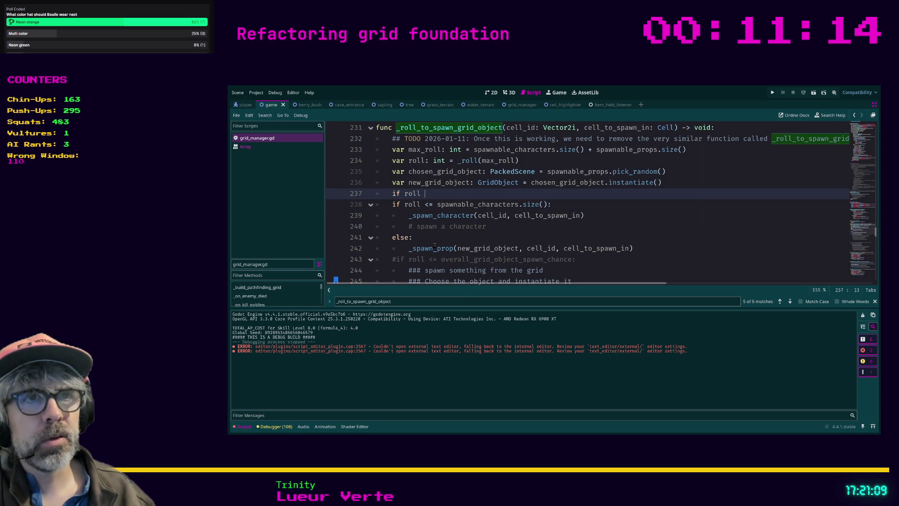
text(<= )
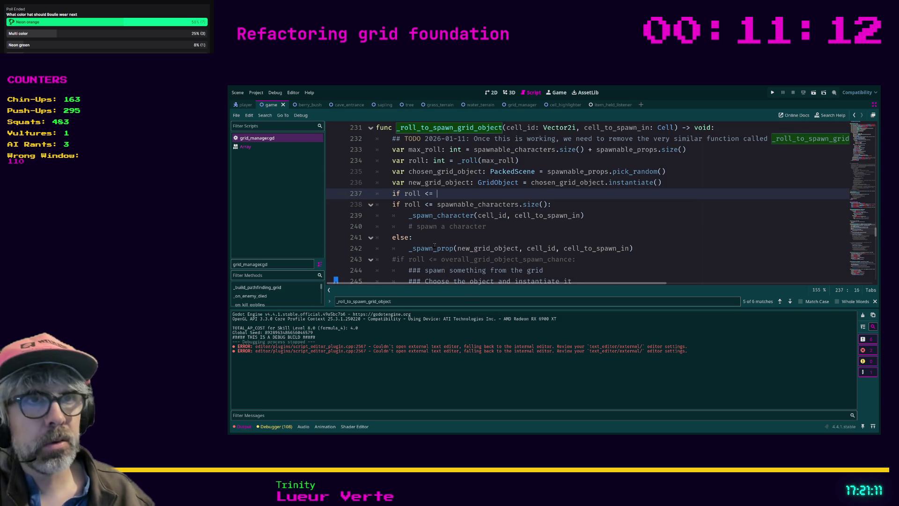
text(<= overall_grid_object_spawn_chance:)
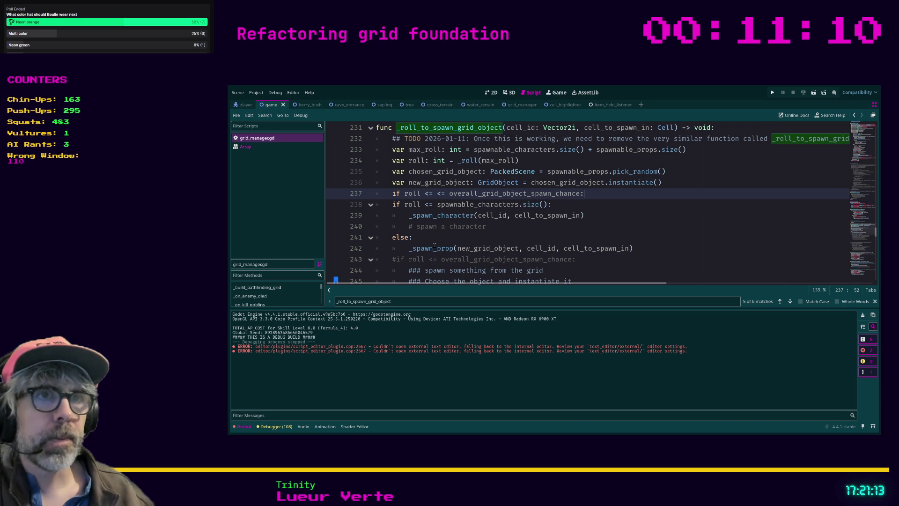
drag(633, 248, 355, 209)
key(Tab)
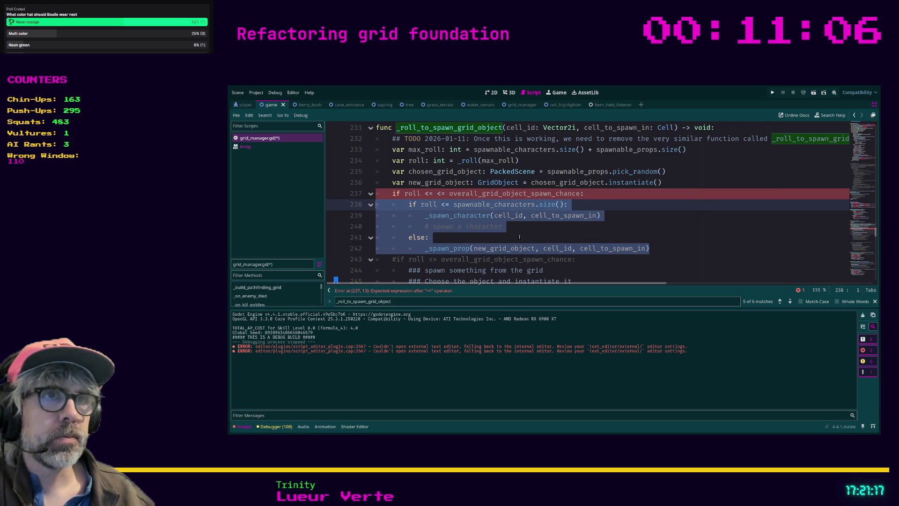
click(447, 194)
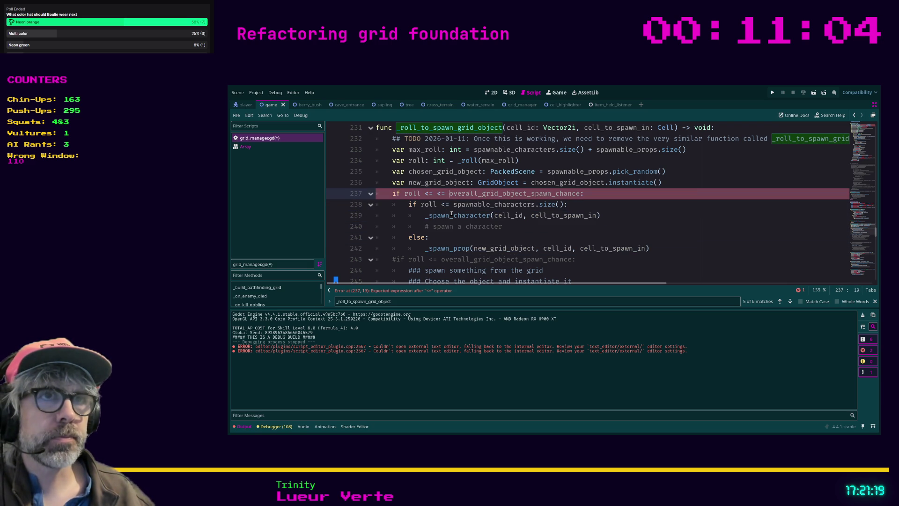
key(BackSpace)
key(BackSpace)
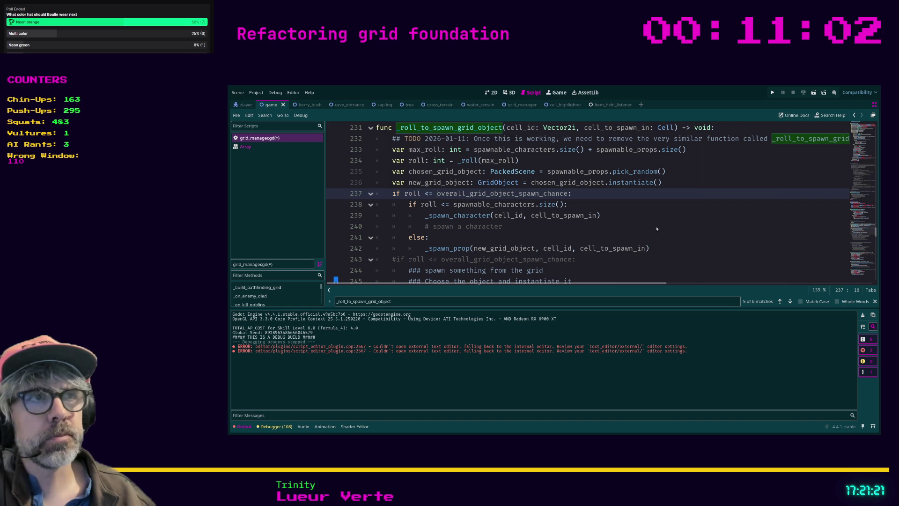
click(609, 215)
key(ctrl+s)
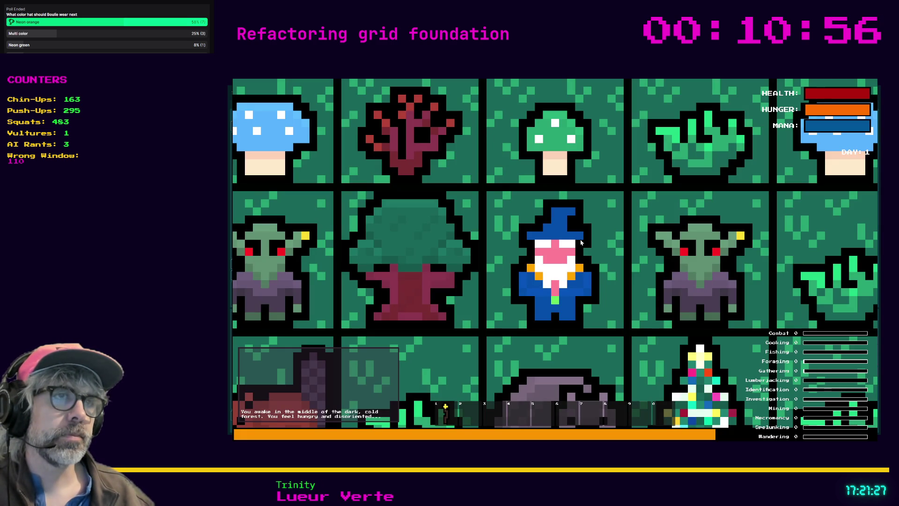
scroll(581, 242, down, 3)
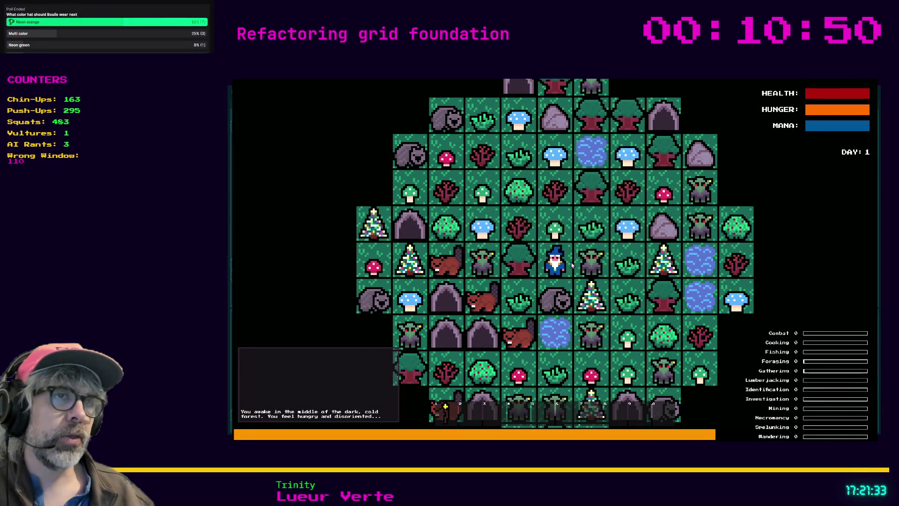
key(F8)
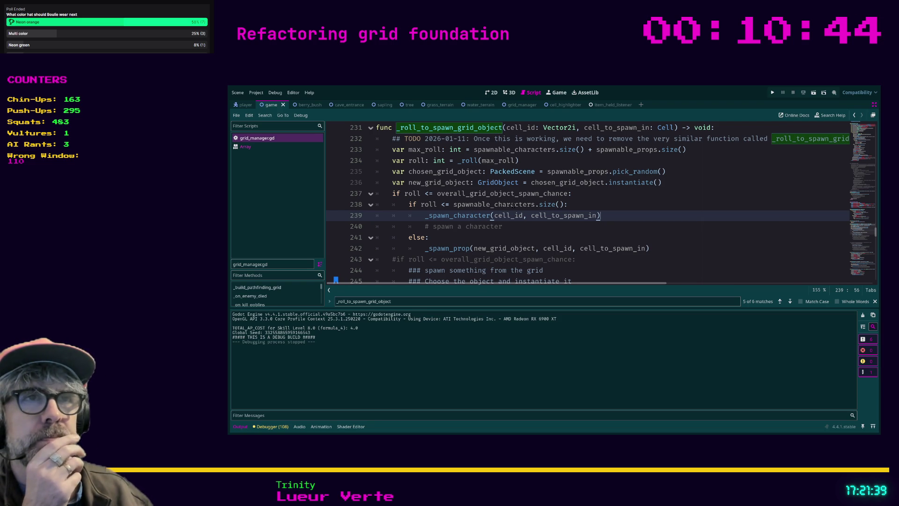
scroll(514, 206, down, 1)
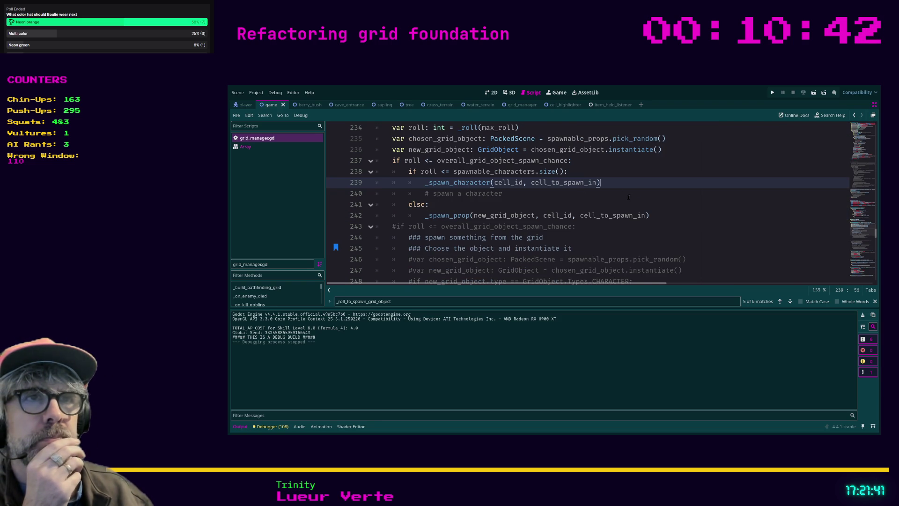
scroll(604, 192, down, 1)
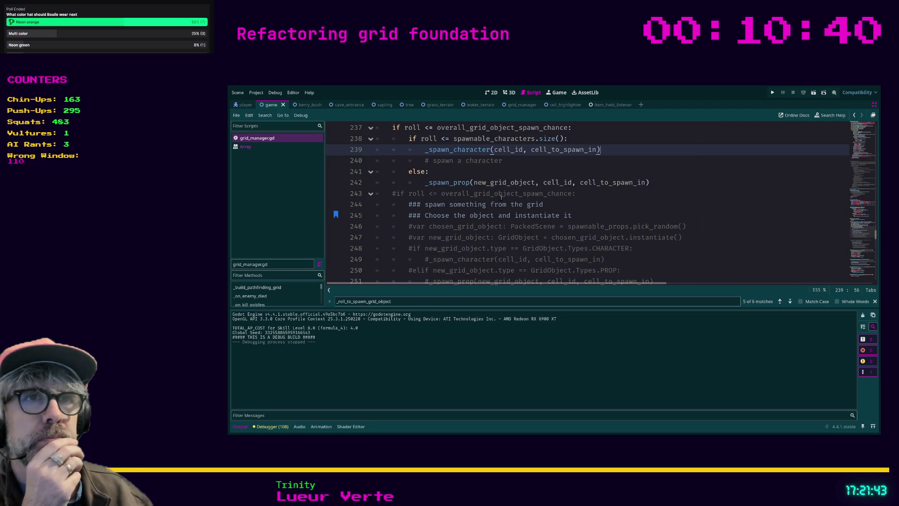
scroll(410, 218, down, 2)
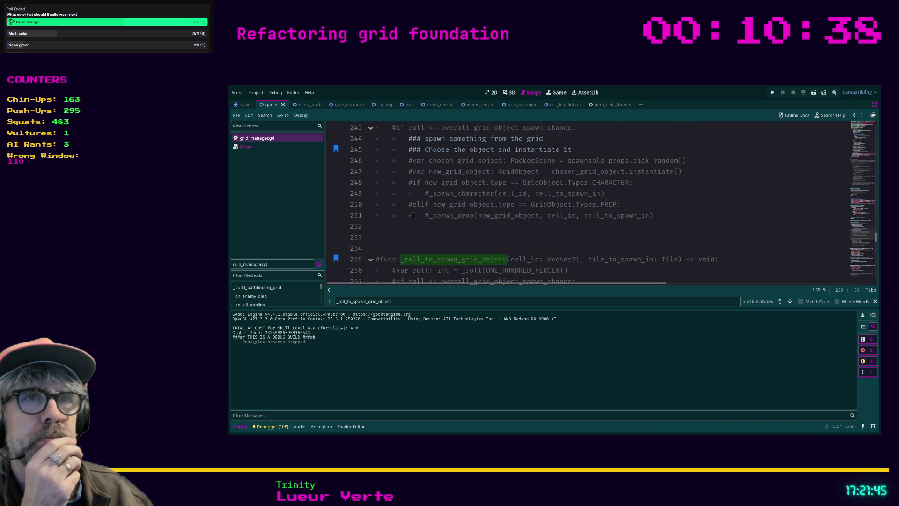
scroll(410, 218, up, 1)
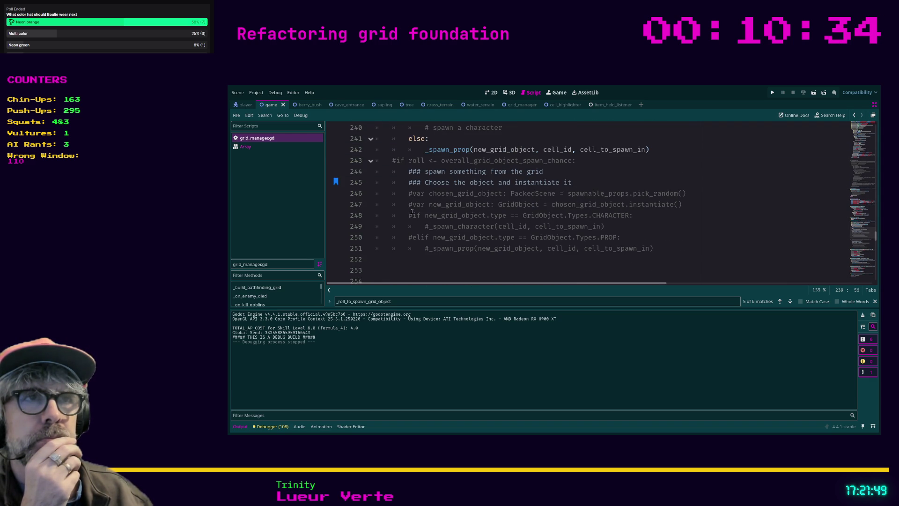
scroll(414, 215, up, 1)
scroll(414, 222, up, 2)
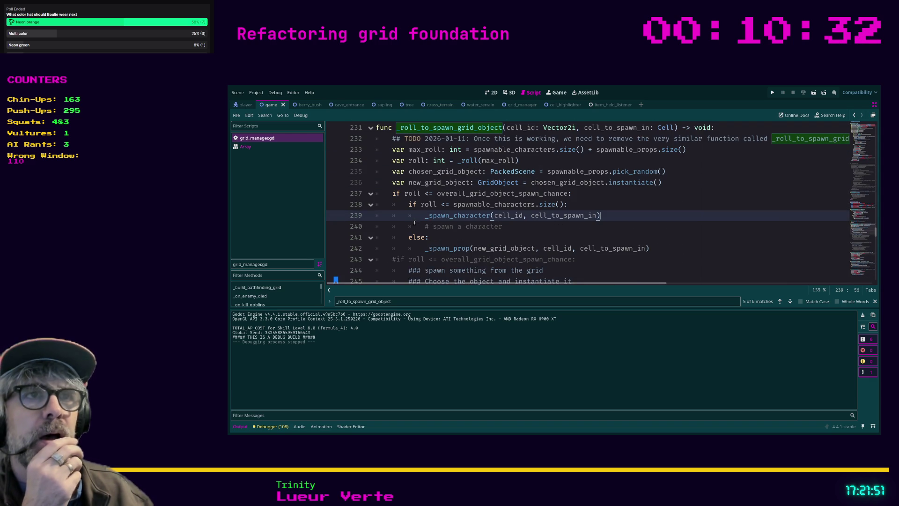
scroll(557, 219, up, 1)
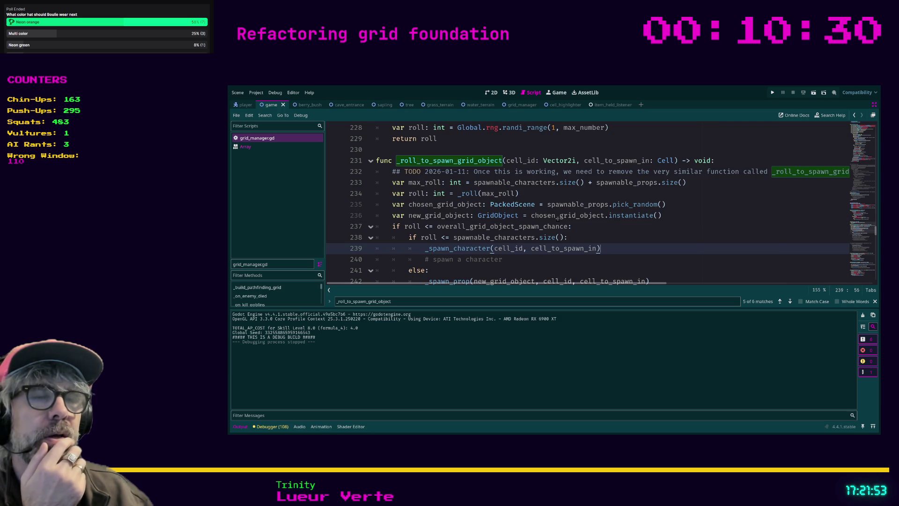
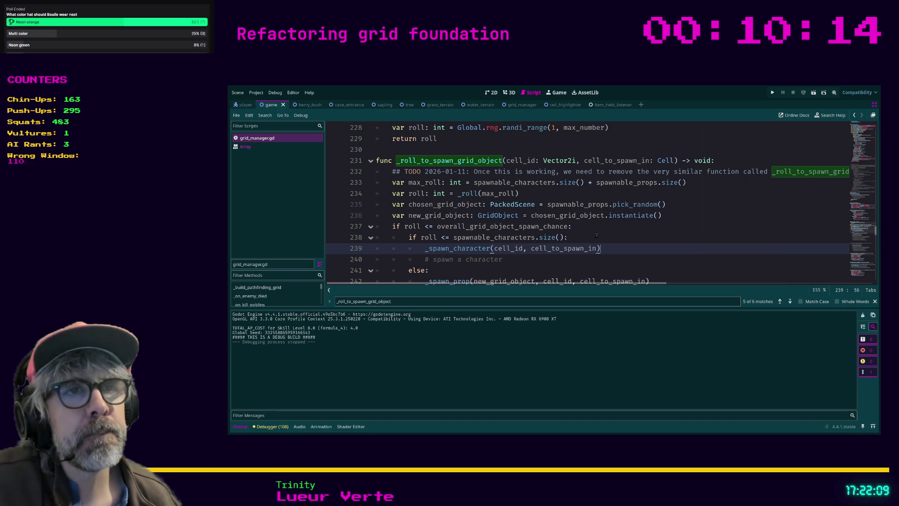
Change the else on line 241 to 'elif roll <= spawnable_props.size():'.
scroll(591, 230, down, 1)
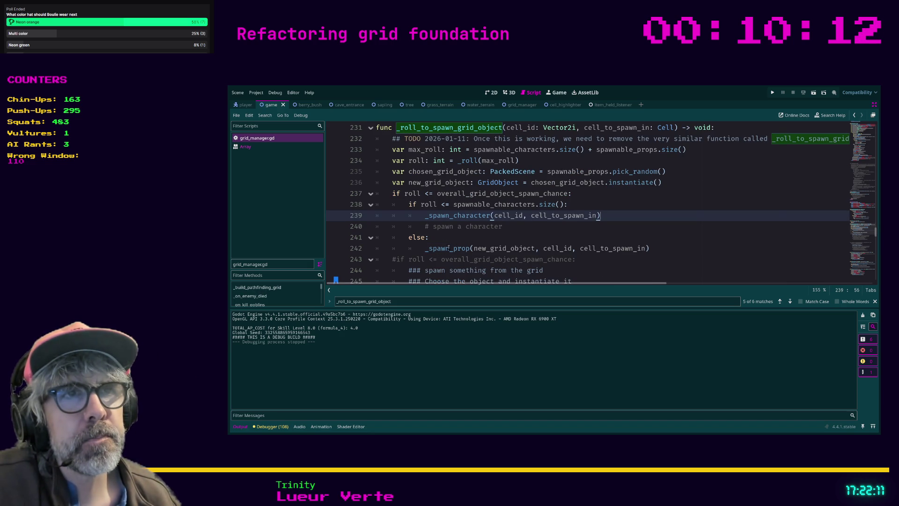
click(427, 238)
key(BackSpace)
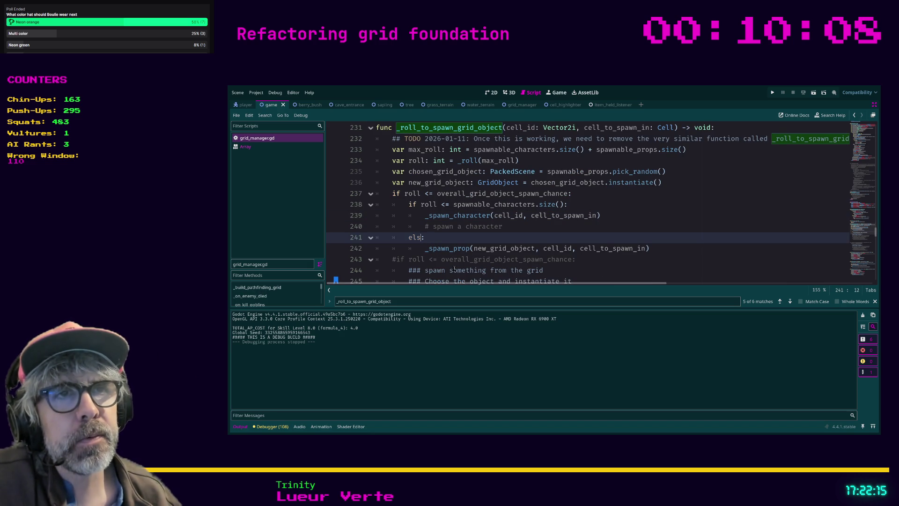
text(if roll <=)
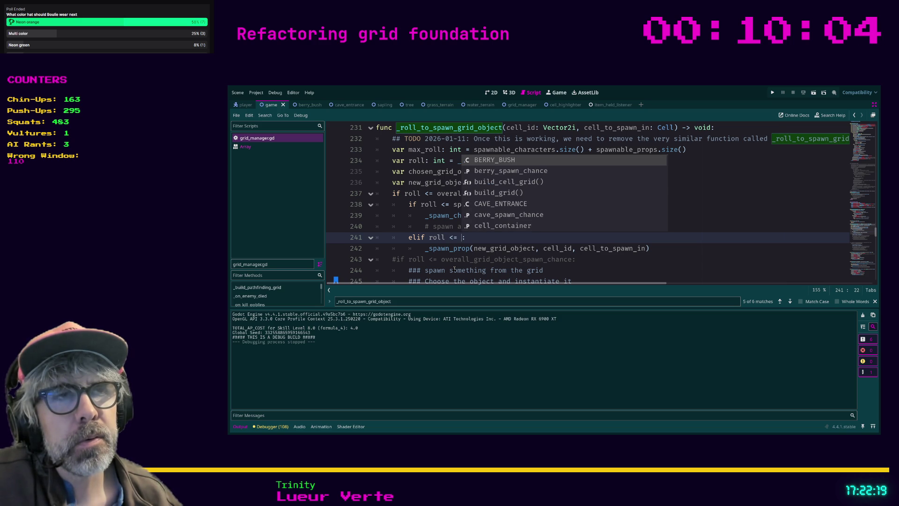
text( sp)
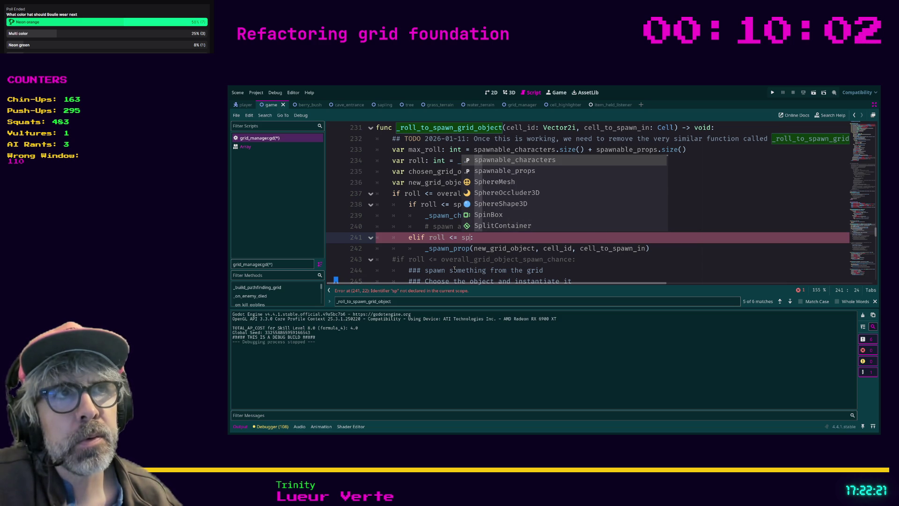
key(Down)
key(Return)
text(.si)
key(Return)
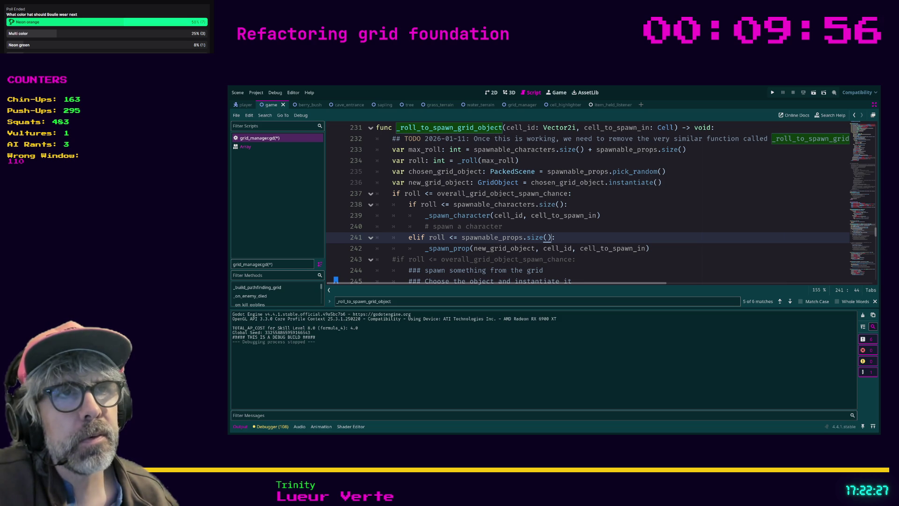
Replace max_roll with ONE_HUNDRED_PERCENT in the _roll call on line 234 and save.
double_click(498, 160)
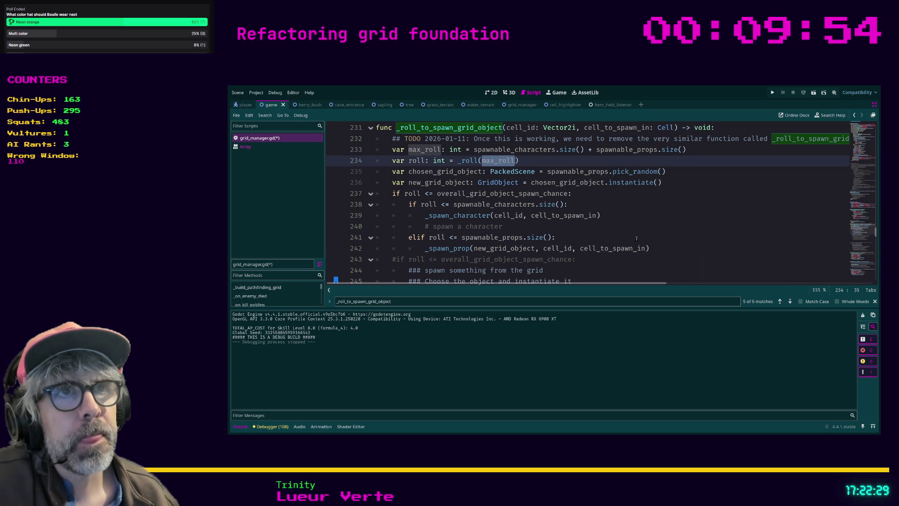
scroll(640, 241, up, 3)
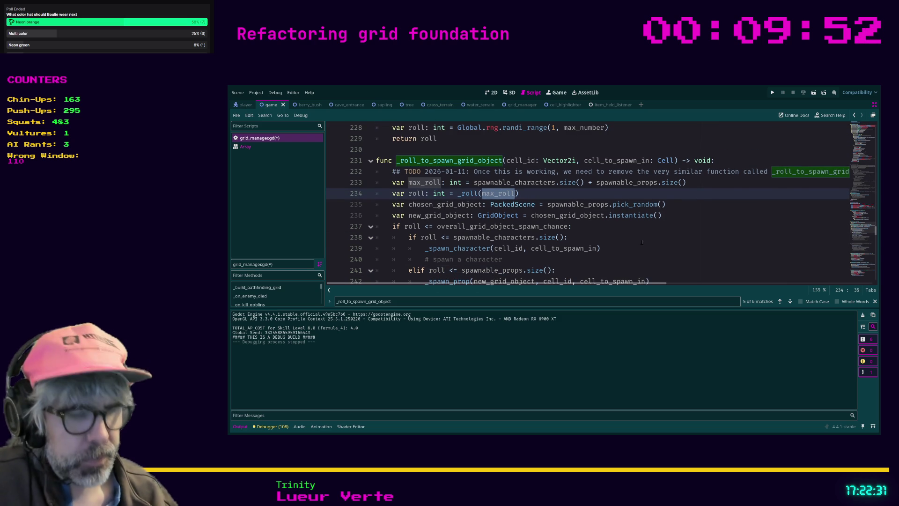
text(100)
key(BackSpace)
key(BackSpace)
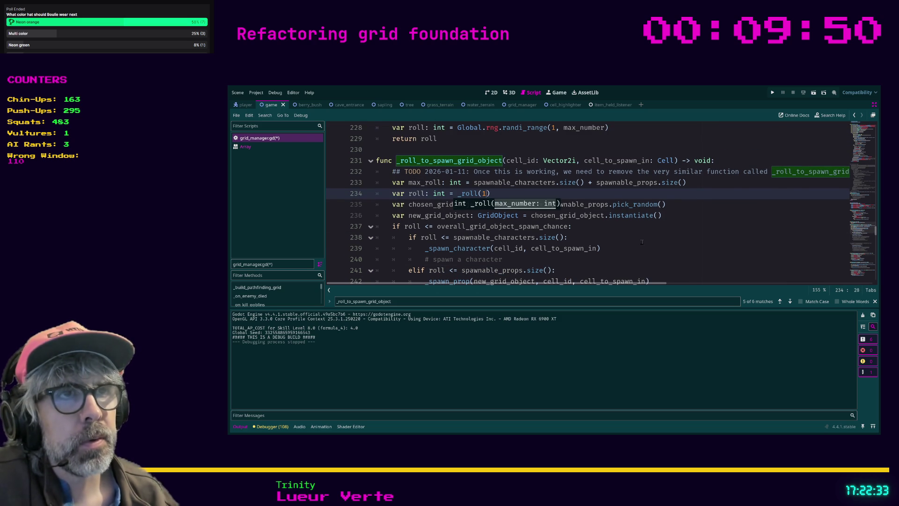
text(ONE)
key(Return)
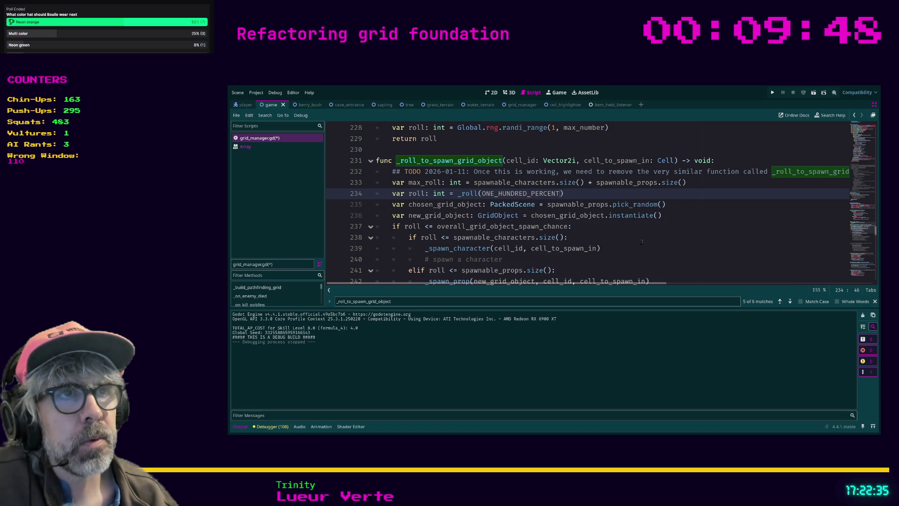
click(642, 241)
key(ctrl+s)
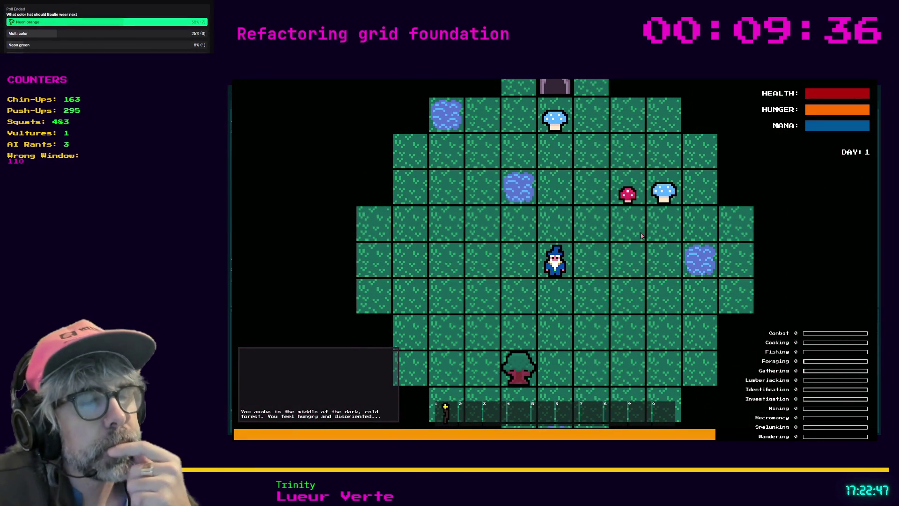
Playtest briefly, then change line 234 to _roll(25) and relaunch the game.
key(Up)
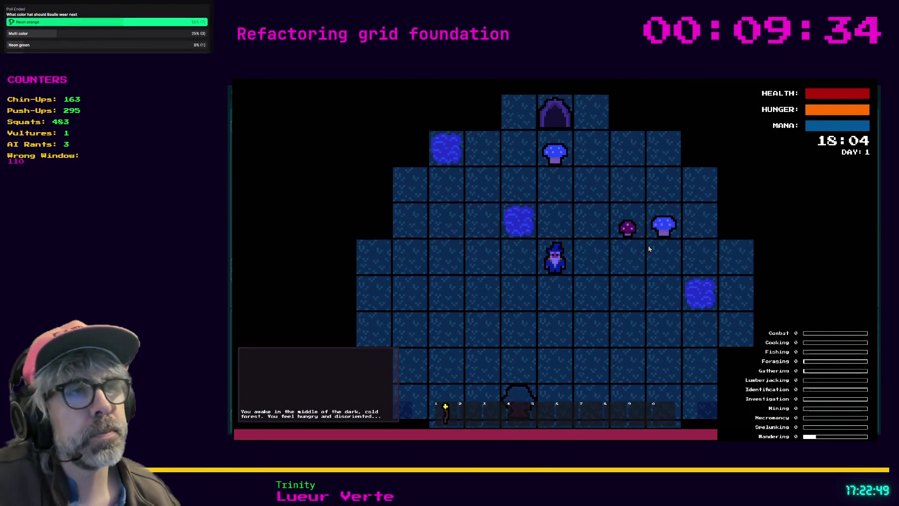
key(Escape)
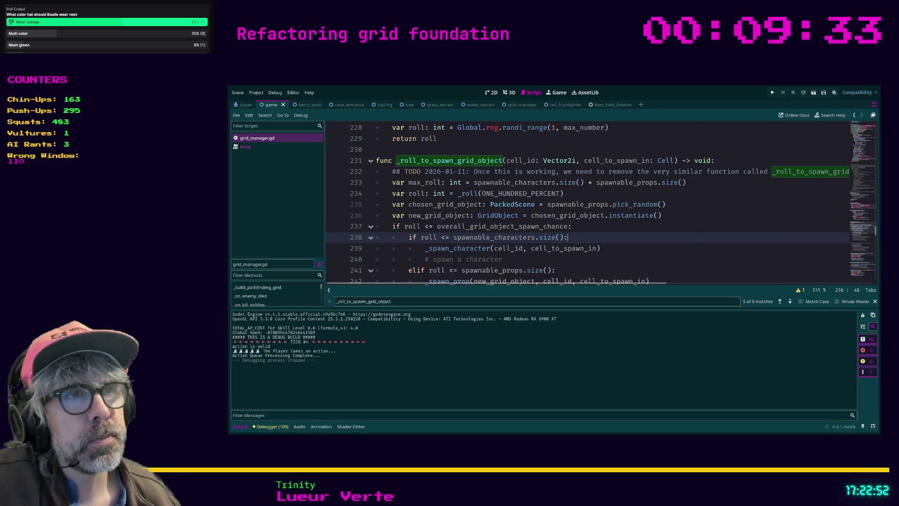
key(ctrl+z)
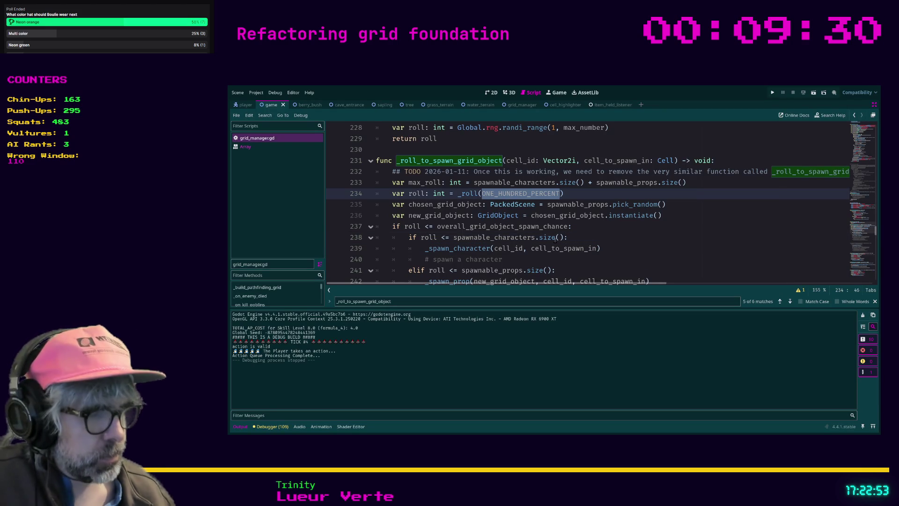
text(25)
key(ctrl+s)
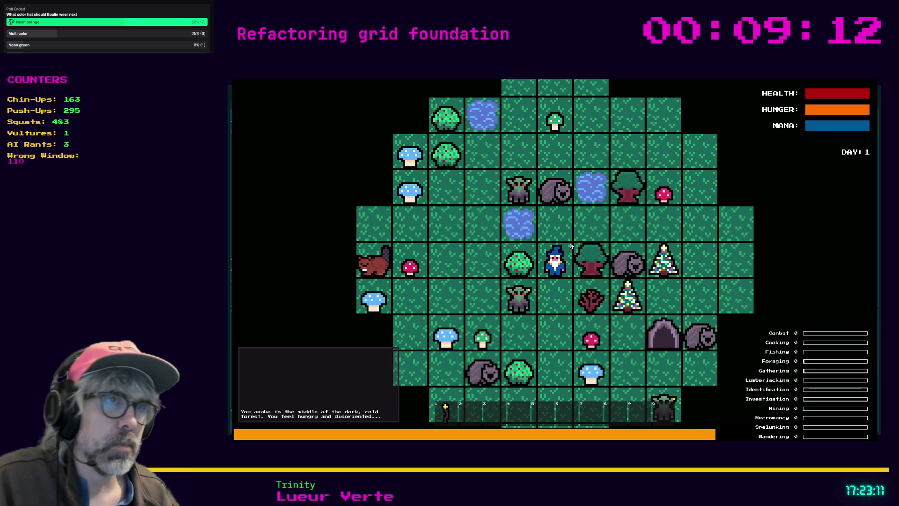
Walk the wizard down two tiles beside the blue mushroom, then close the game.
key(Down)
key(Down)
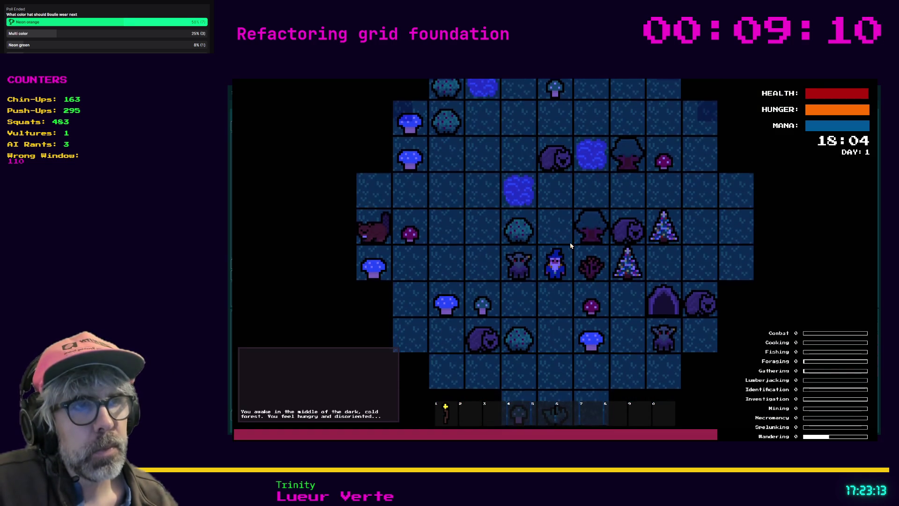
key(Down)
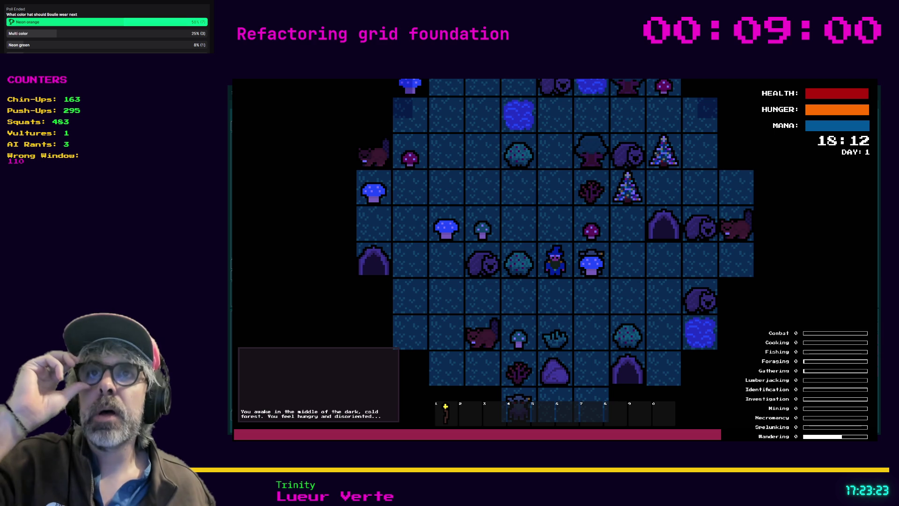
key(F8)
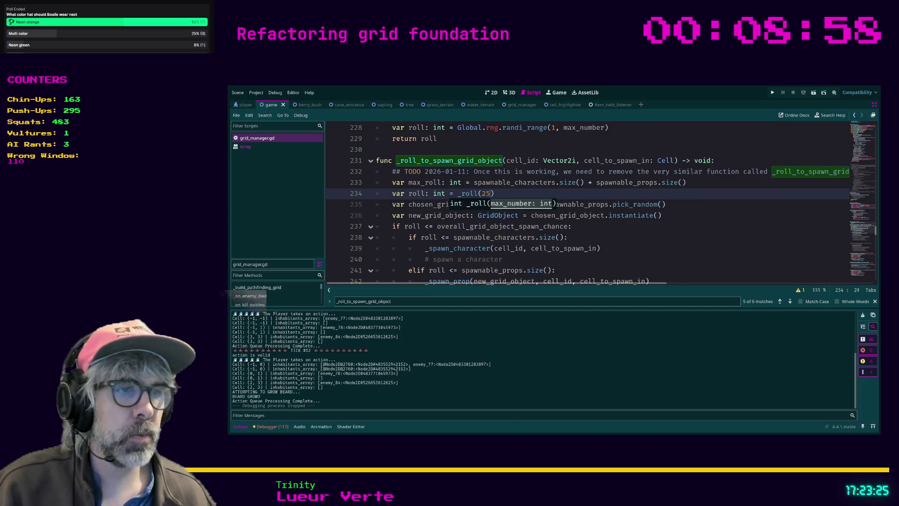
key(alt+Tab)
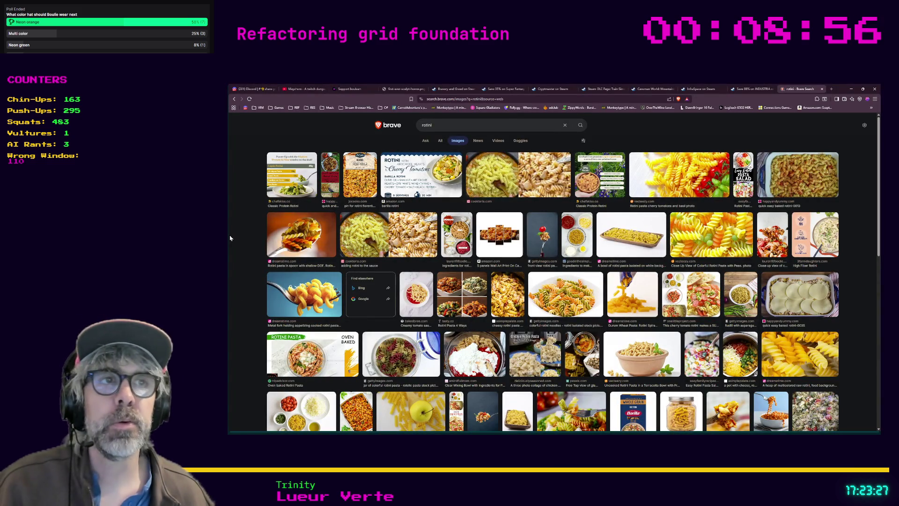
Open a new Brave tab and load the pasted share.kani.dev sculpt video URL.
click(832, 90)
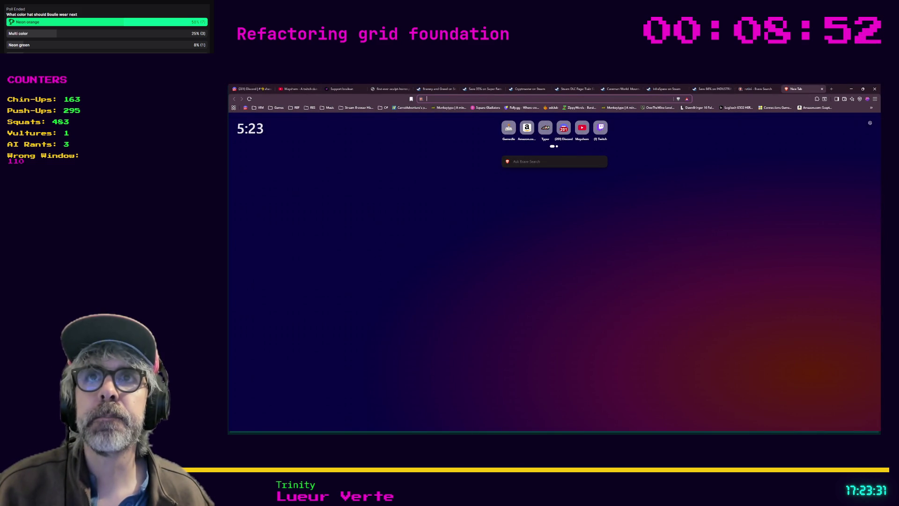
key(alt+Tab)
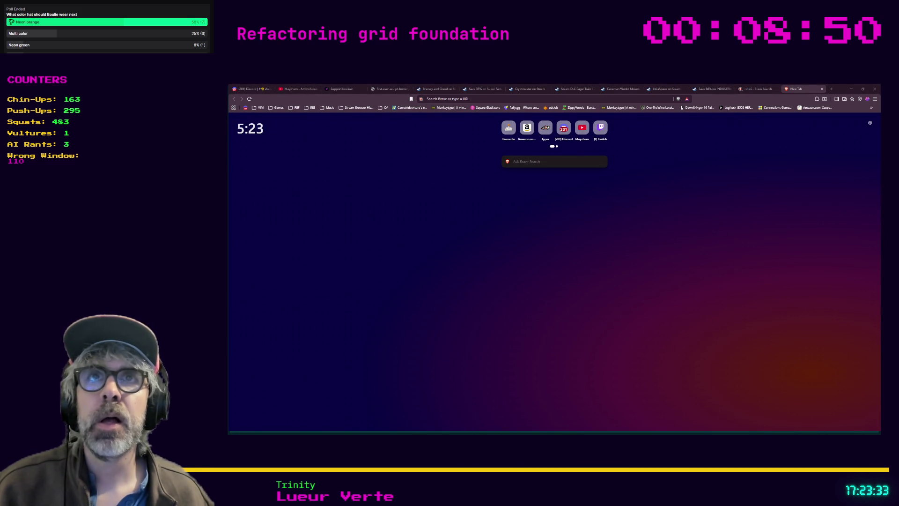
click(533, 98)
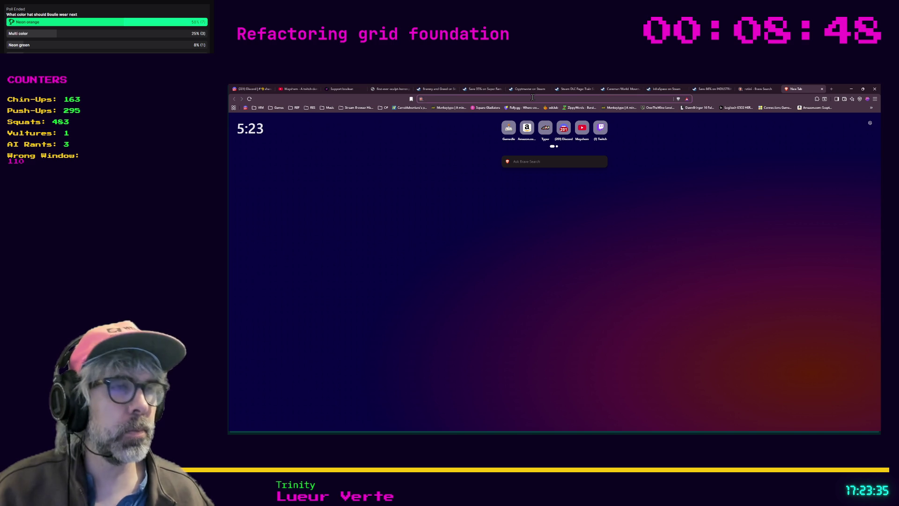
key(ctrl+v)
key(Return)
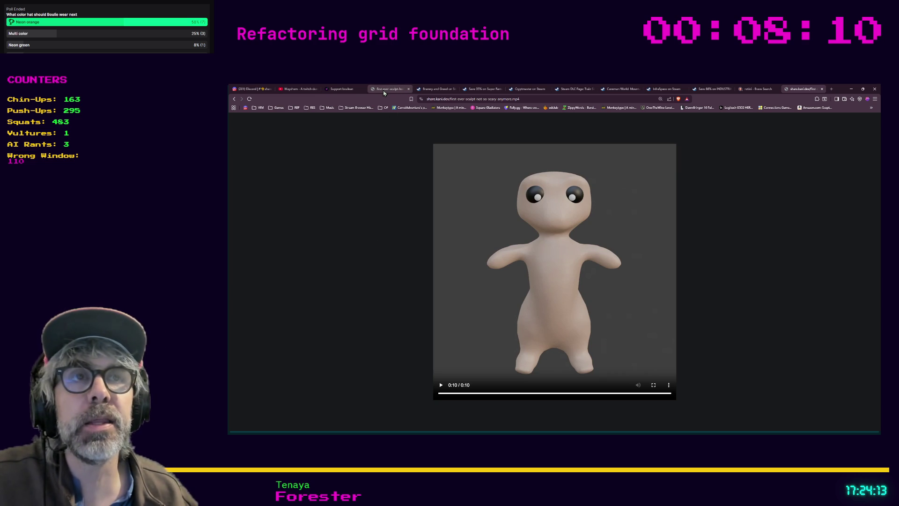
Move the horror sculpt image tab to the end and switch between it and the video.
drag(392, 94, 746, 96)
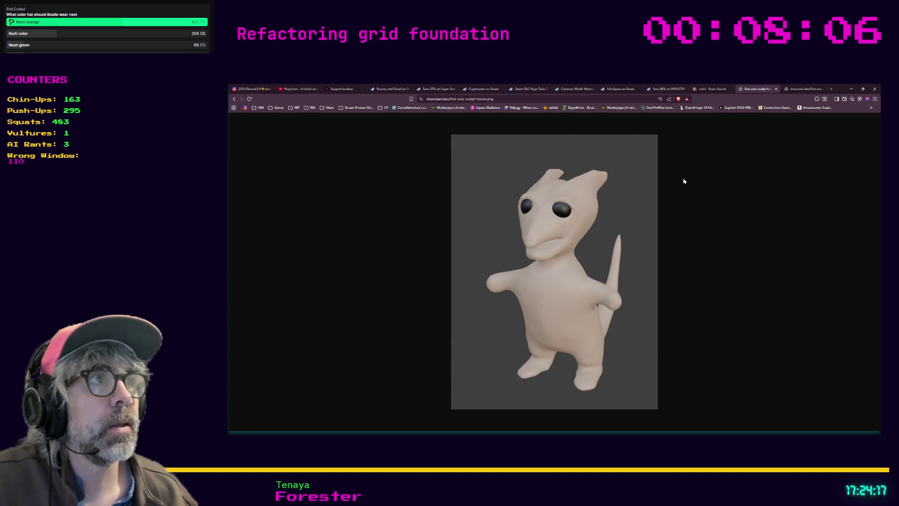
click(807, 89)
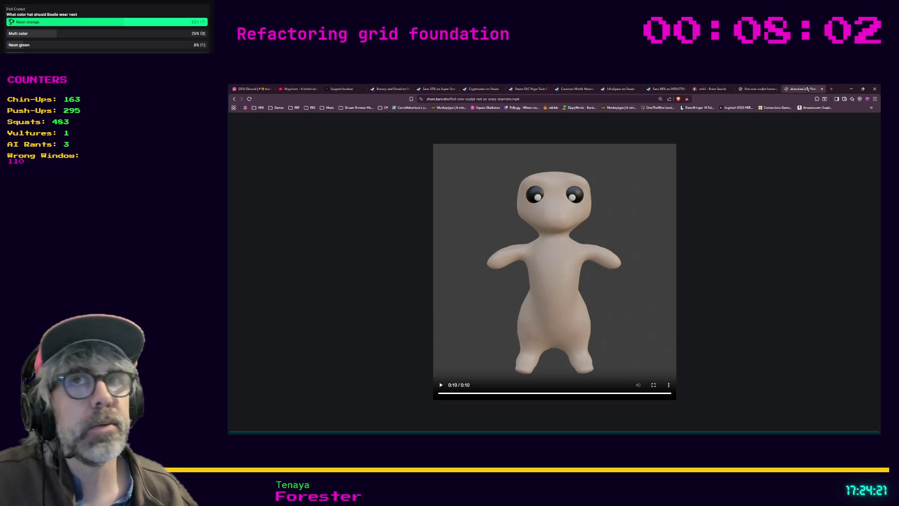
click(764, 90)
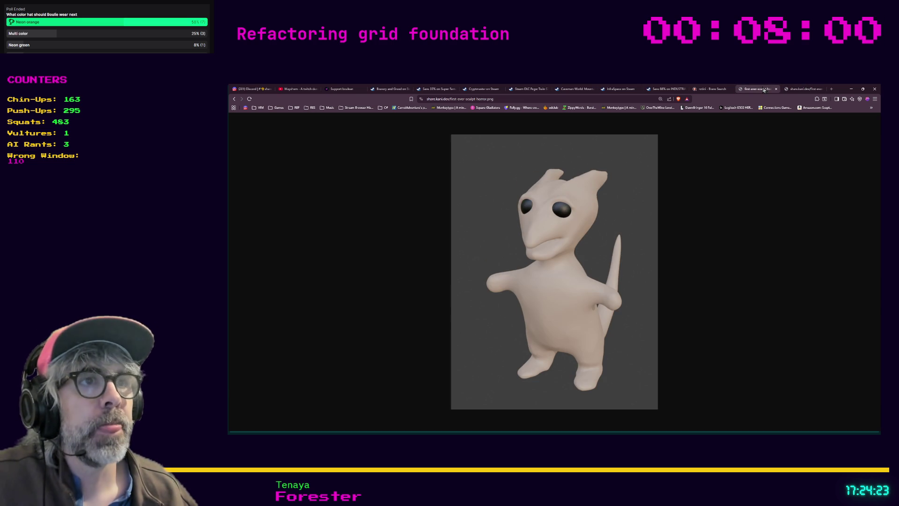
click(799, 89)
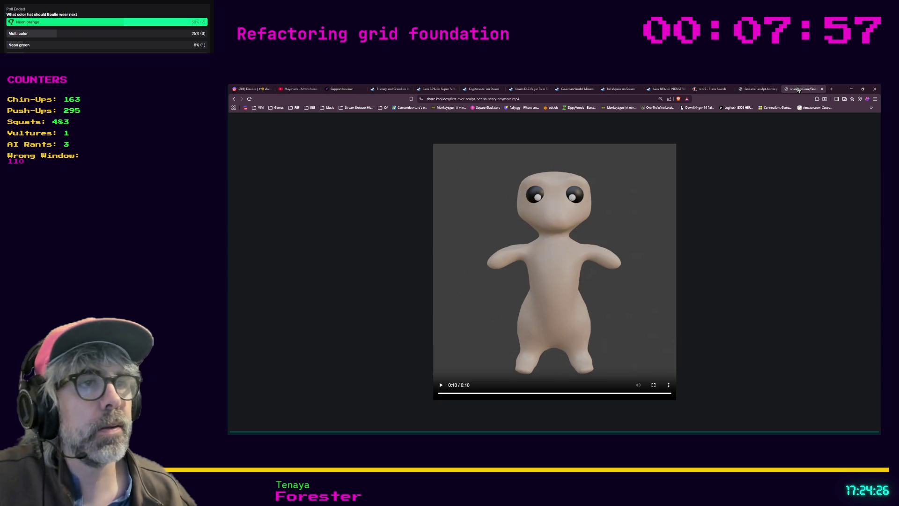
click(760, 89)
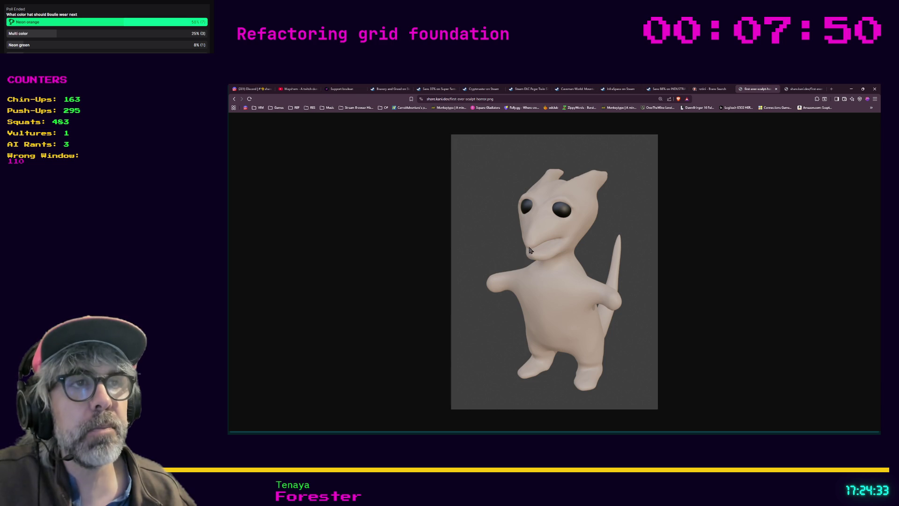
Keep comparing the horror sculpt image with the video, finishing on the video tab.
key(ctrl+Tab)
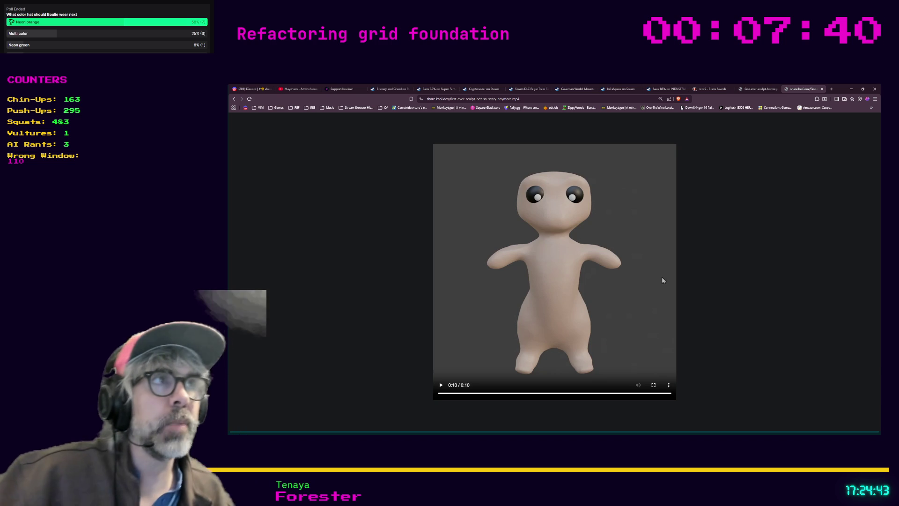
click(745, 91)
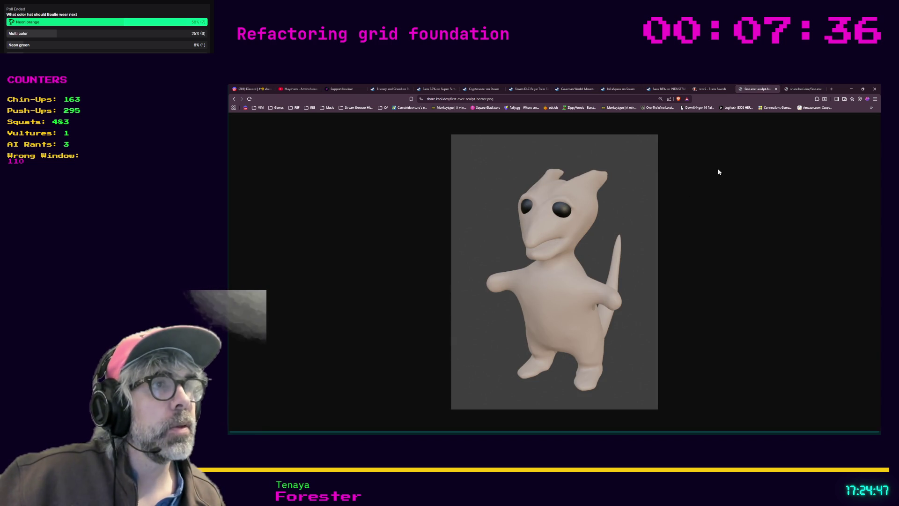
click(790, 89)
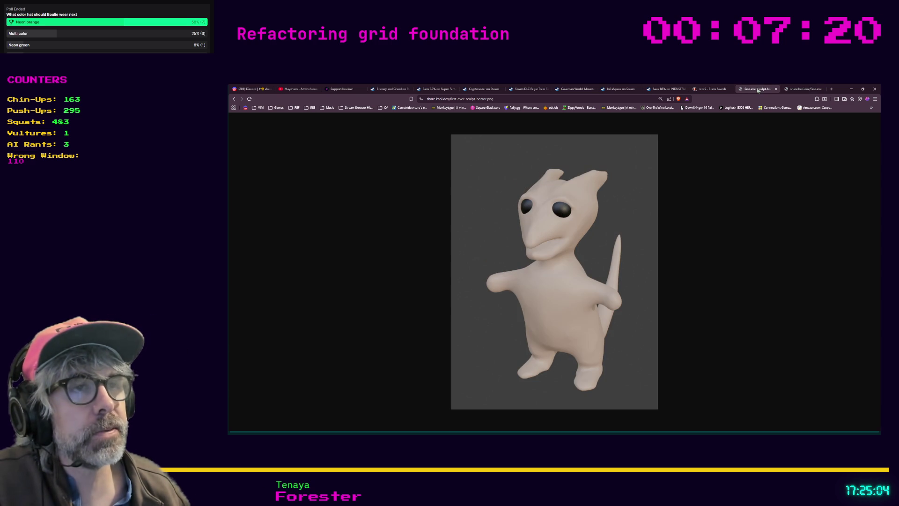
click(758, 90)
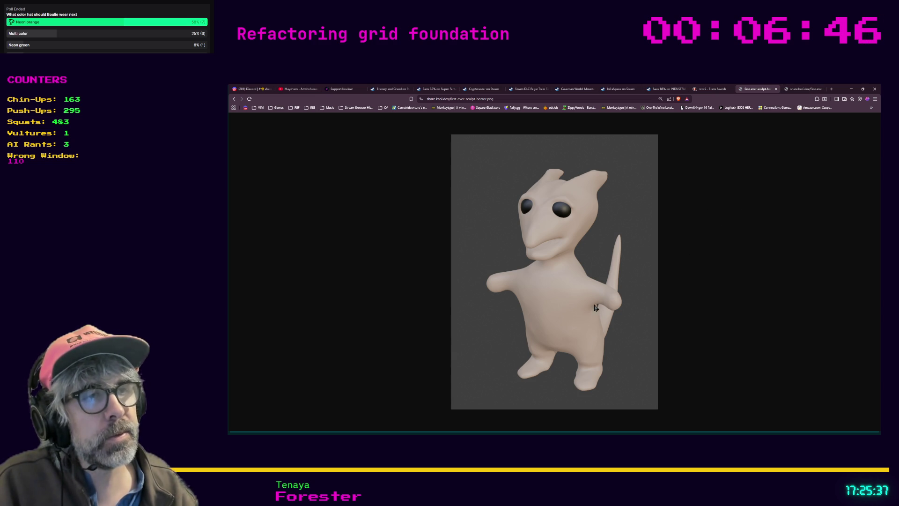
click(804, 91)
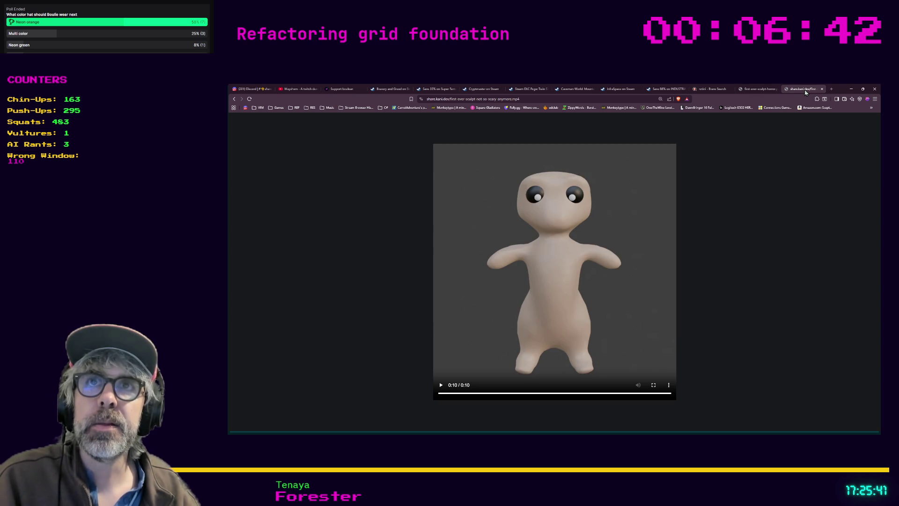
Replay the sculpt video, compare it with the horror image tab, then minimize Brave.
click(440, 388)
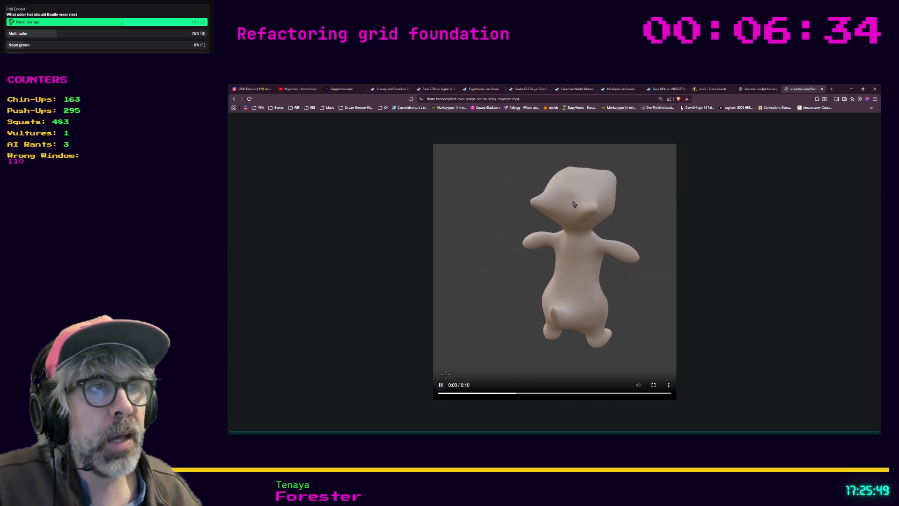
click(753, 89)
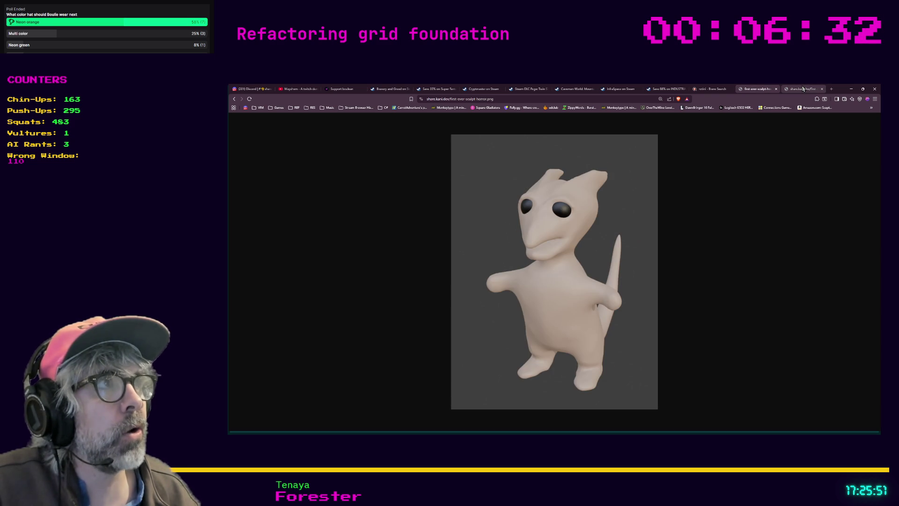
click(799, 89)
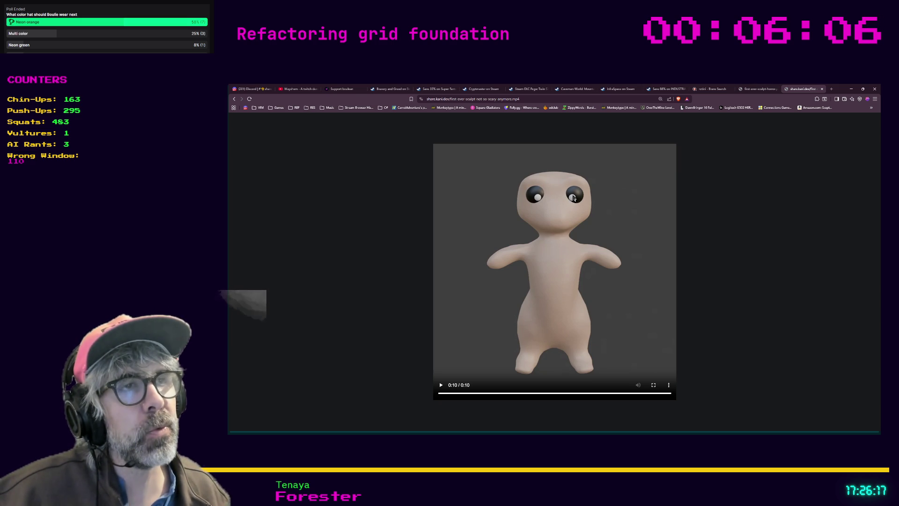
click(759, 92)
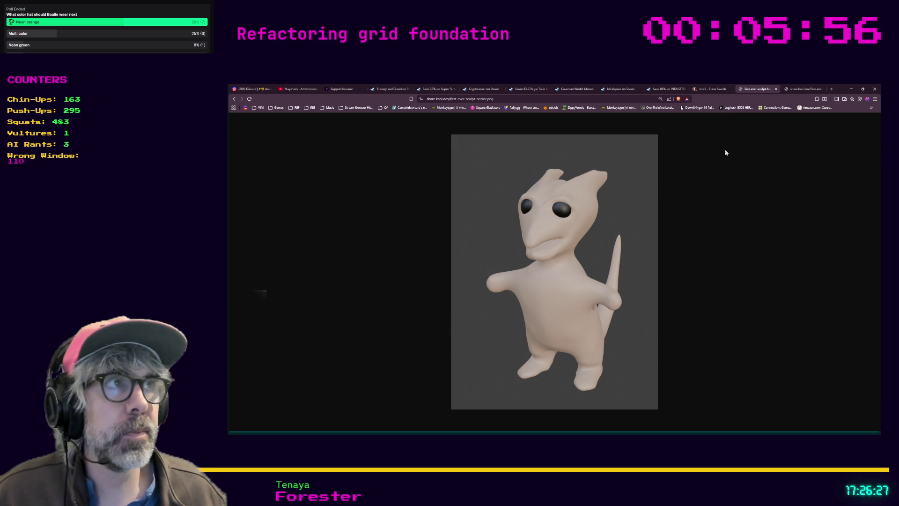
click(796, 88)
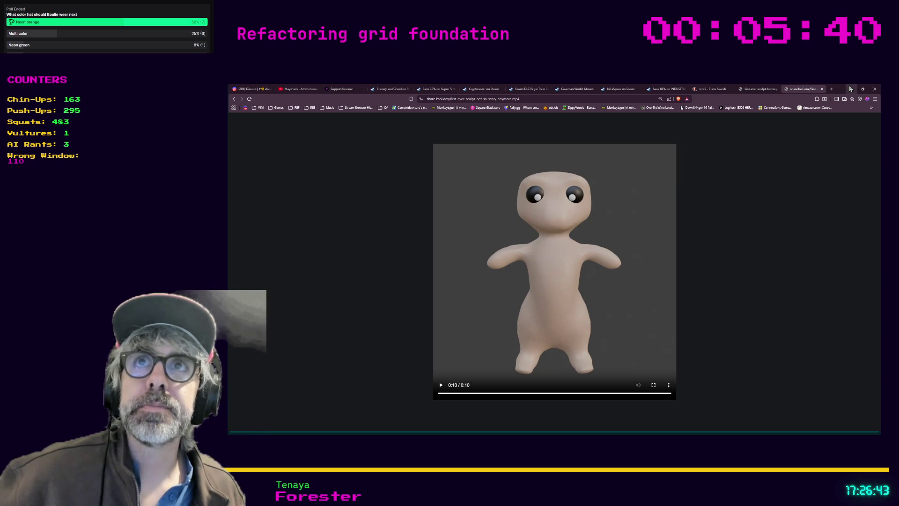
click(851, 89)
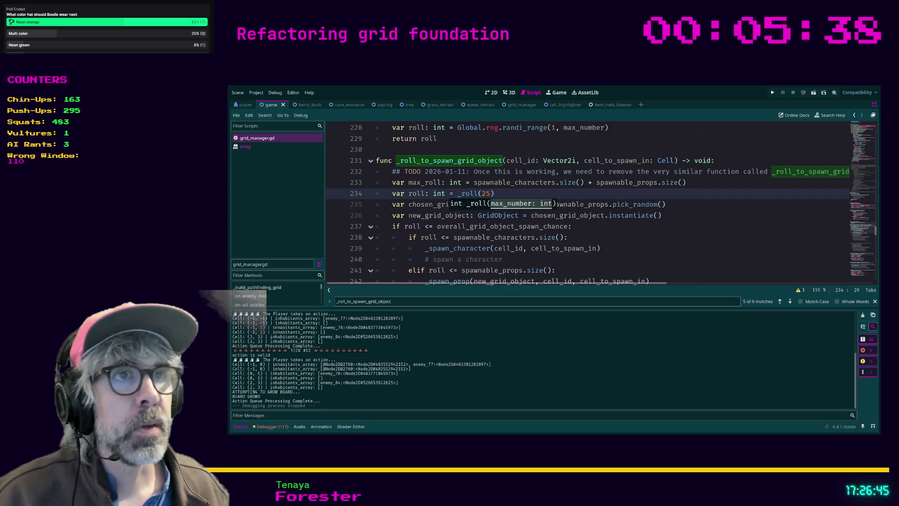
Jump from line 243 to the overall_grid_object_spawn_chance declaration (50) and exit distraction-free mode.
click(573, 204)
click(592, 197)
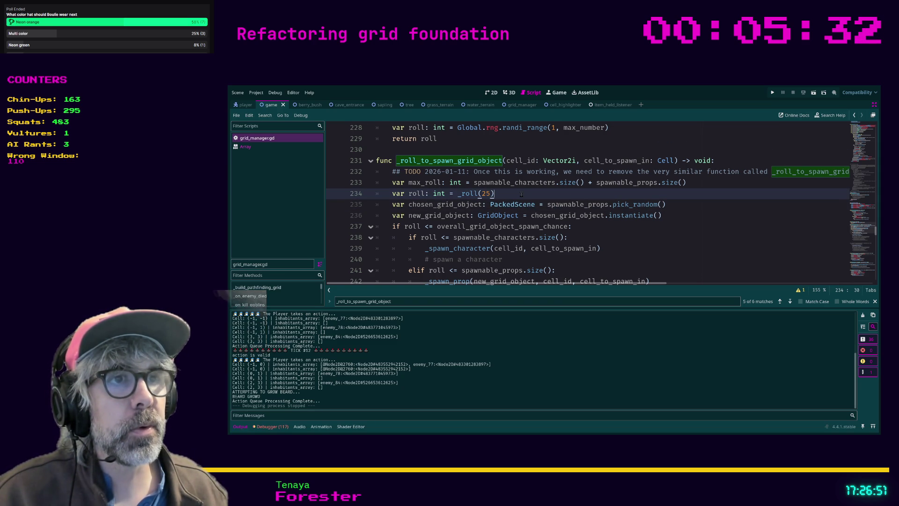
scroll(521, 194, down, 2)
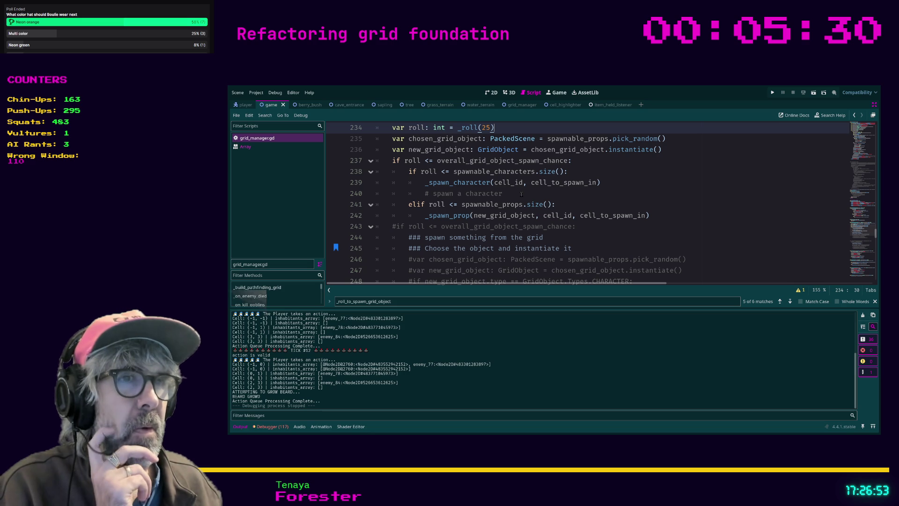
double_click(495, 227)
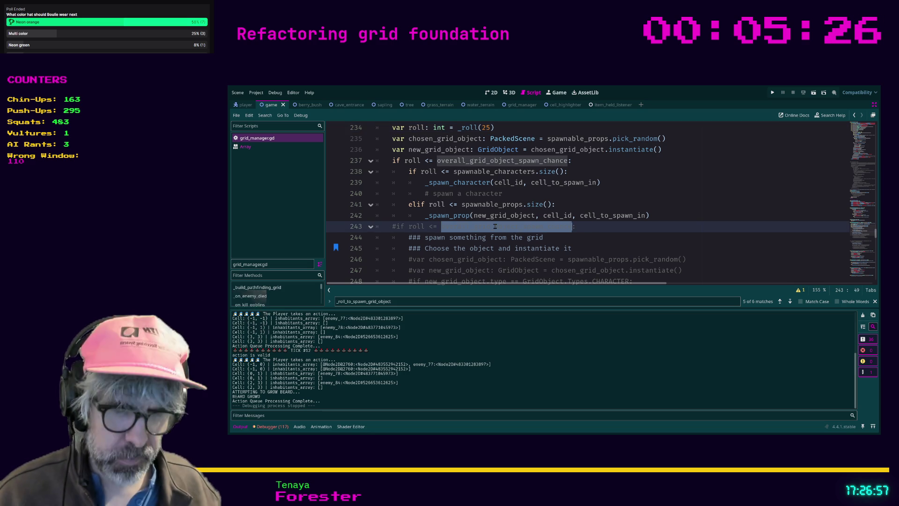
ctrl+click(485, 161)
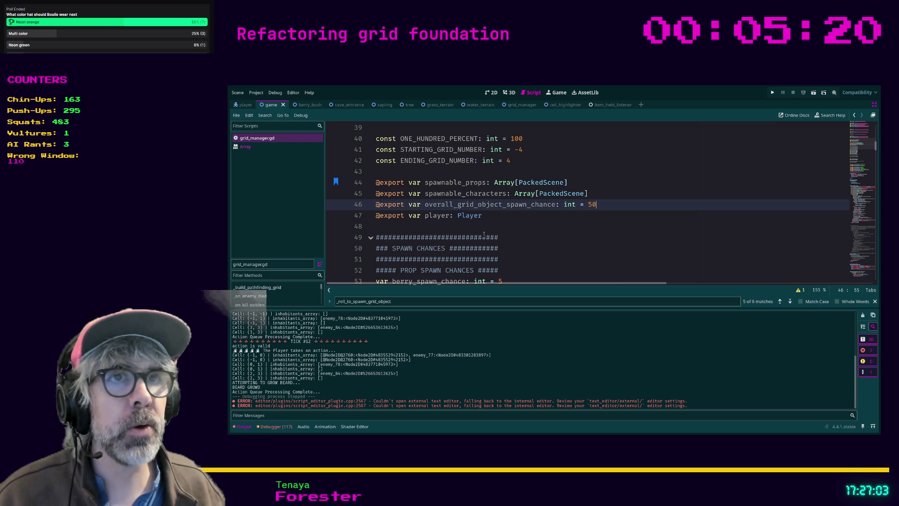
key(Down)
key(Down)
key(Down)
key(End)
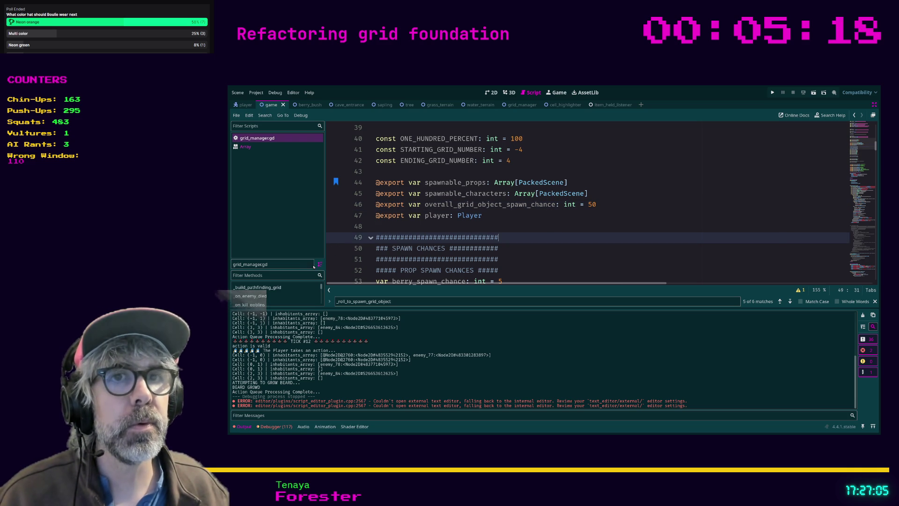
key(ctrl+shift+F11)
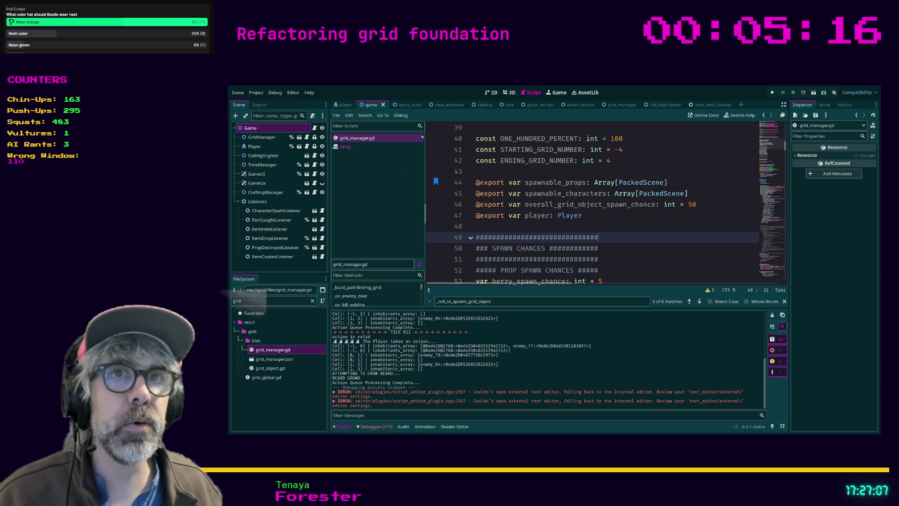
Select GridManager, collapse its prop and character arrays, and set the overall spawn chance to 25.
click(262, 137)
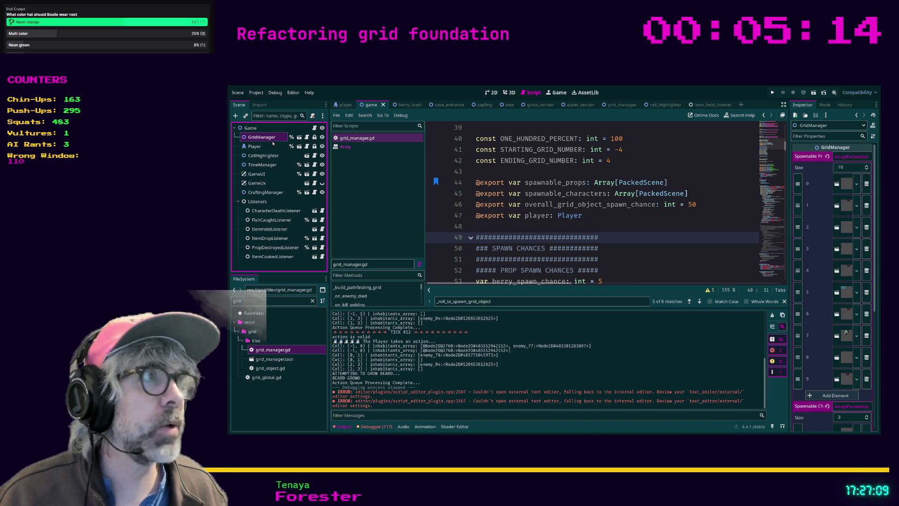
click(808, 159)
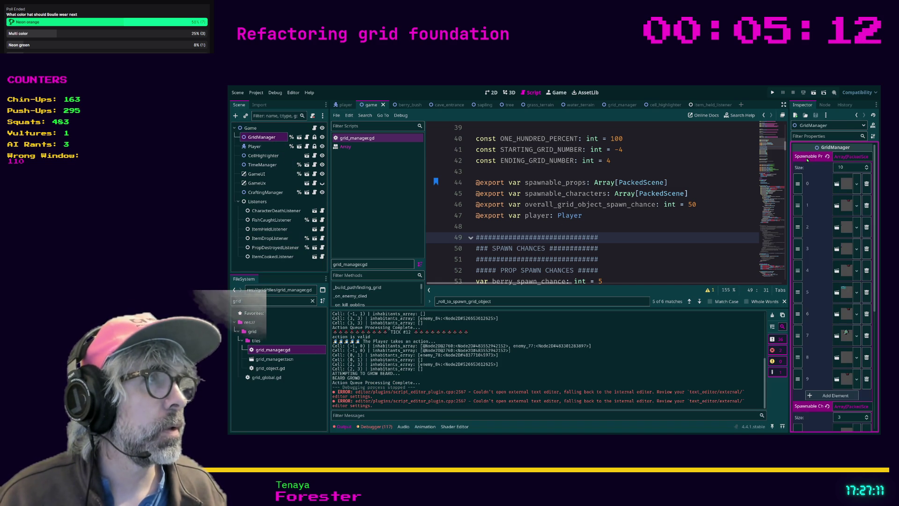
click(845, 157)
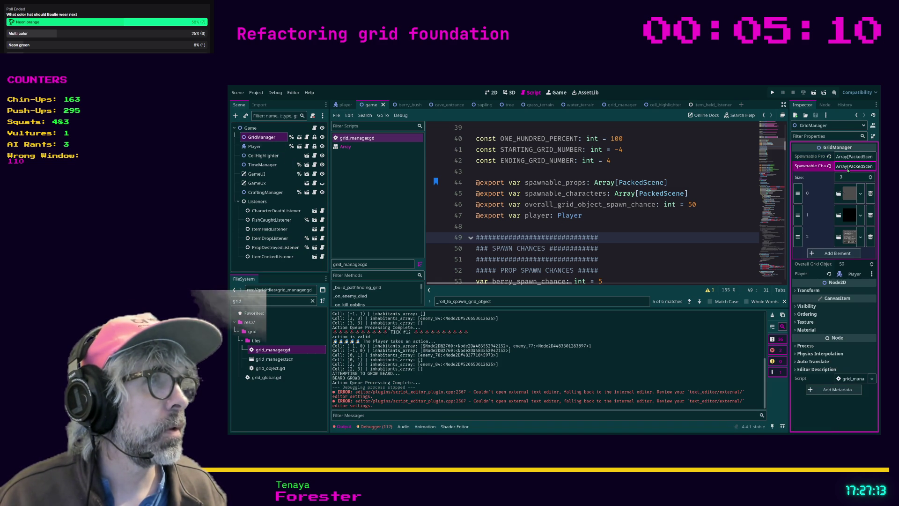
click(853, 166)
click(848, 176)
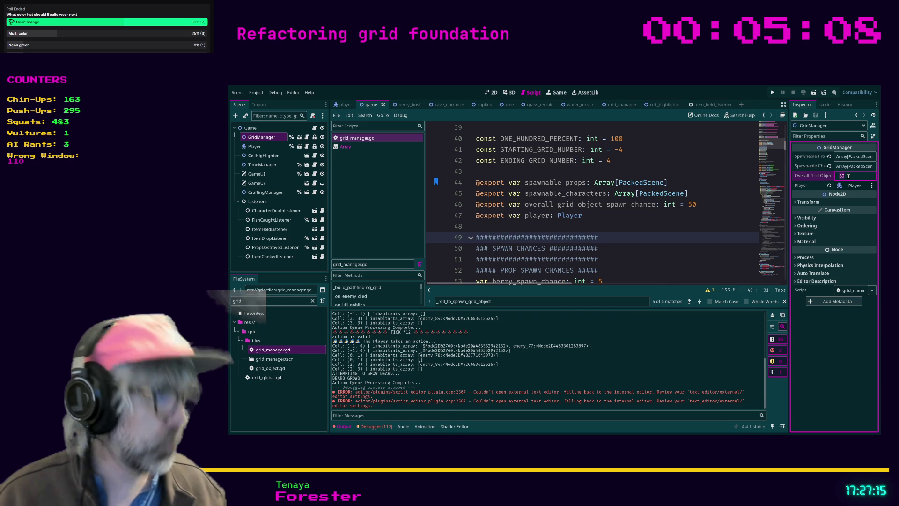
text(25)
key(Return)
click(670, 234)
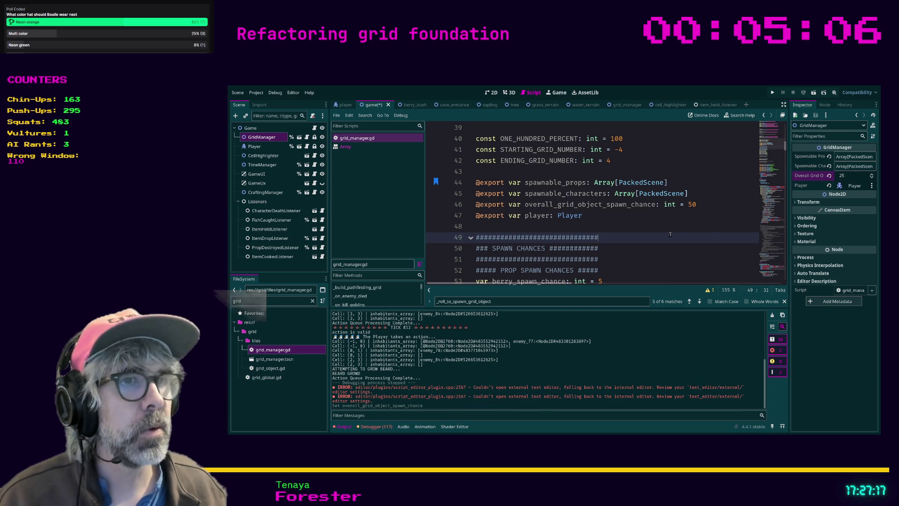
Change _roll(25) on line 234 to _roll(ONE_HUNDRED_PERCENT).
click(664, 218)
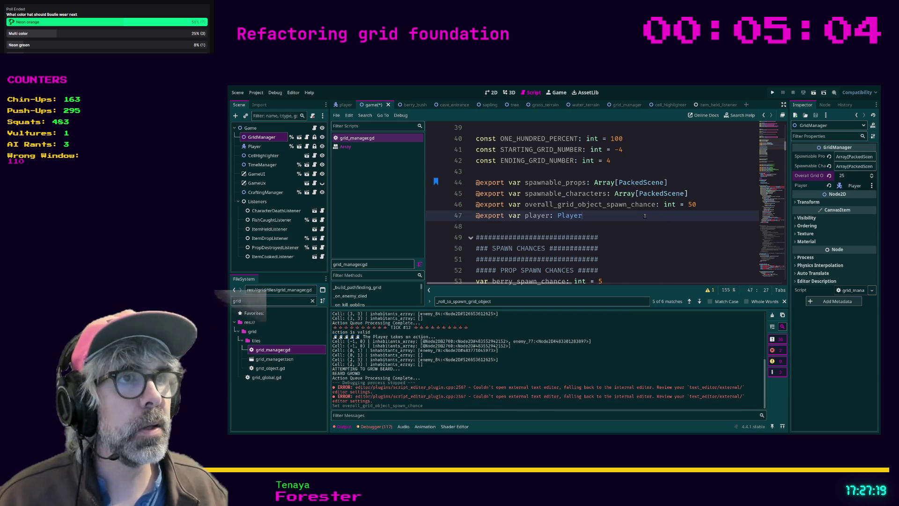
key(ctrl+b)
key(ctrl+b)
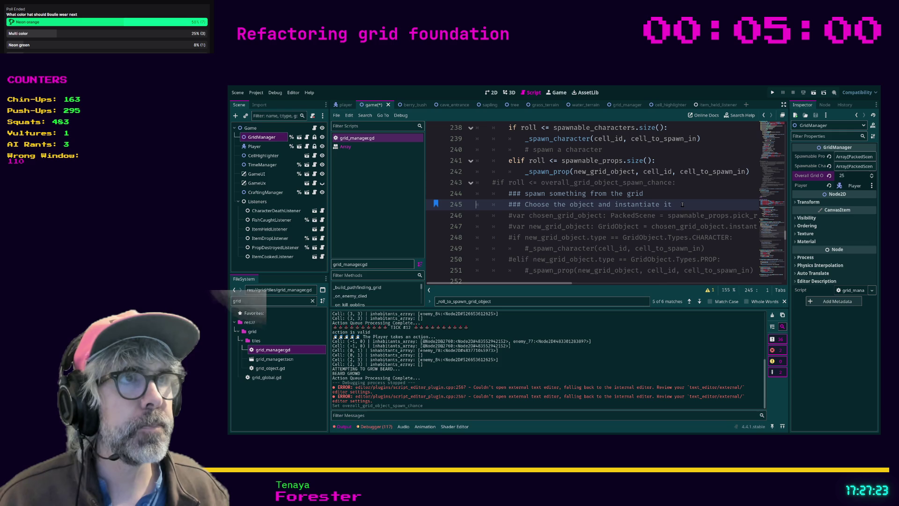
scroll(674, 204, up, 2)
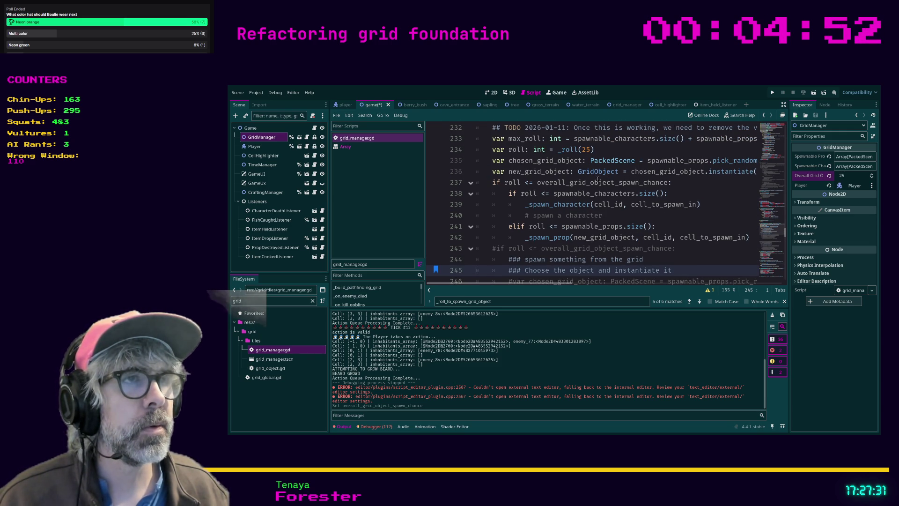
double_click(586, 150)
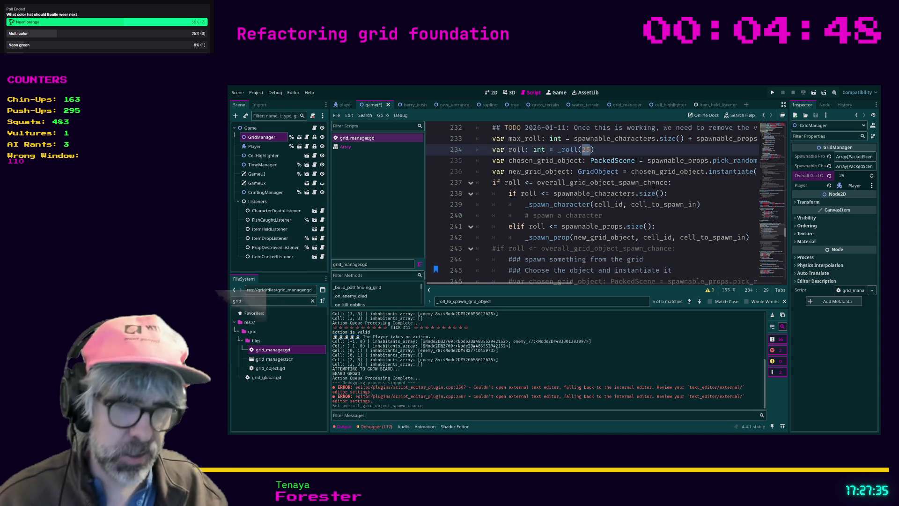
text(ONE)
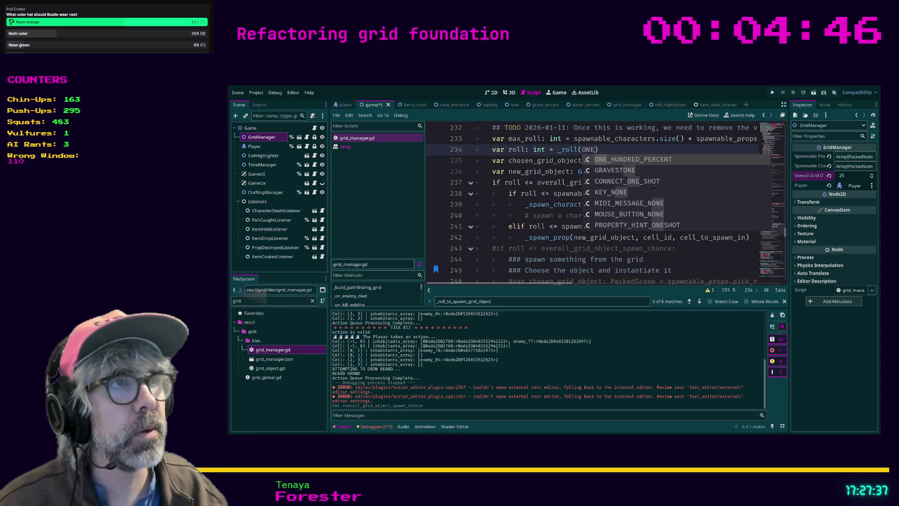
key(Return)
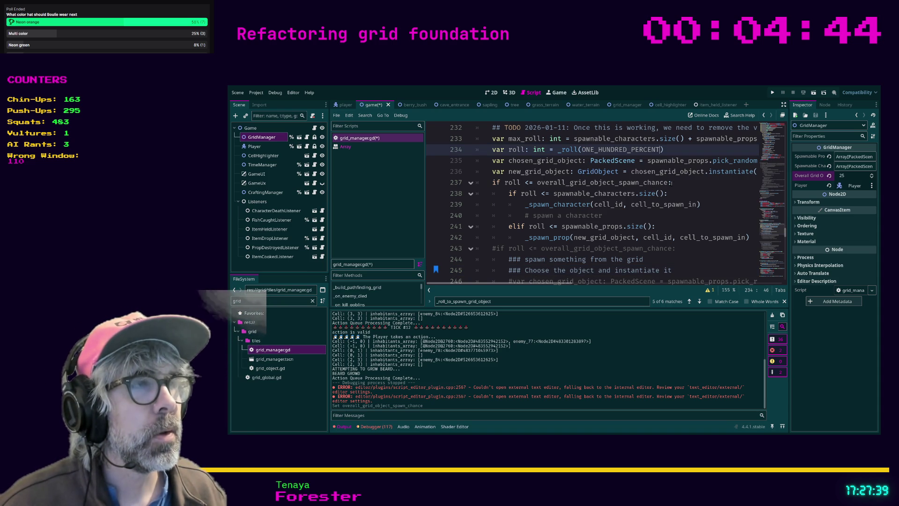
Raise the overall spawn chance to 75, save, and run the game.
click(843, 175)
text(275)
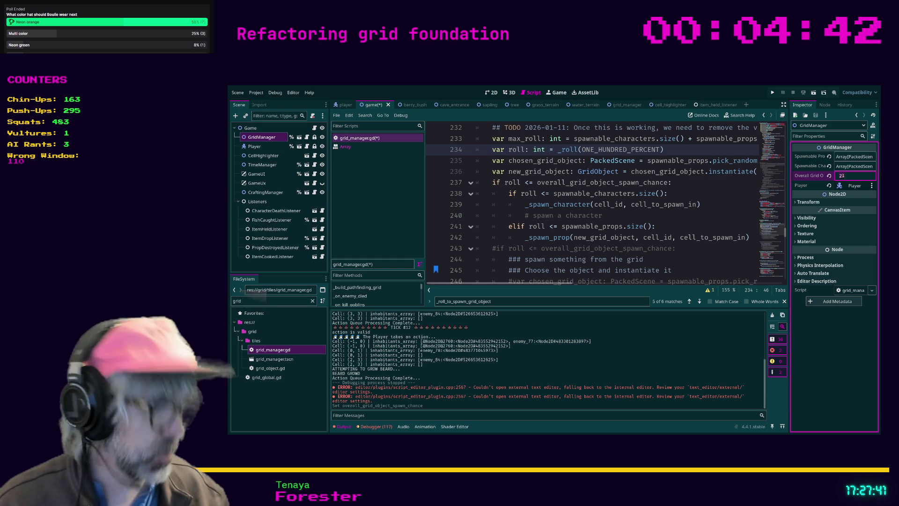
key(Return)
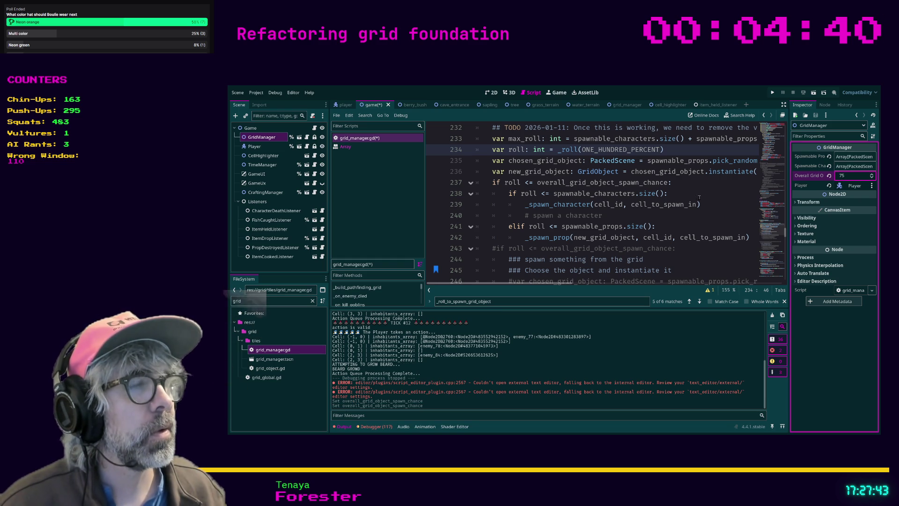
click(686, 194)
key(ctrl+s)
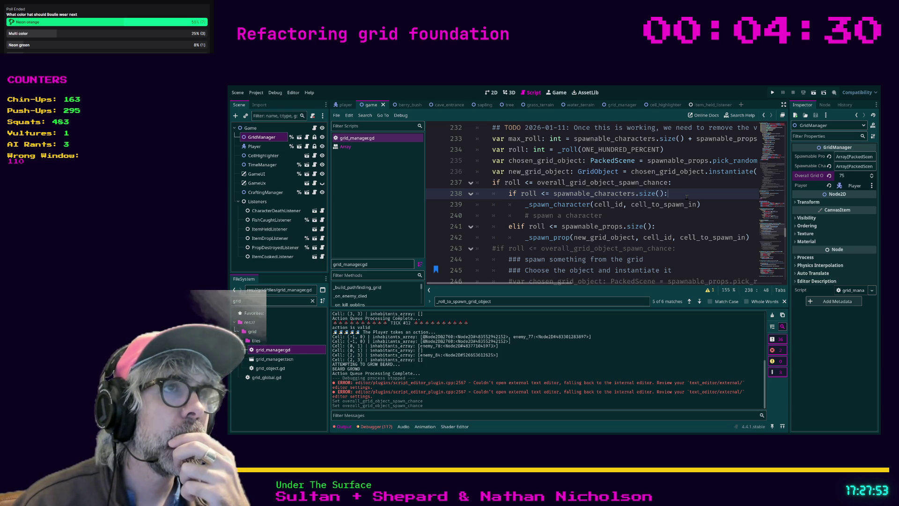
key(F5)
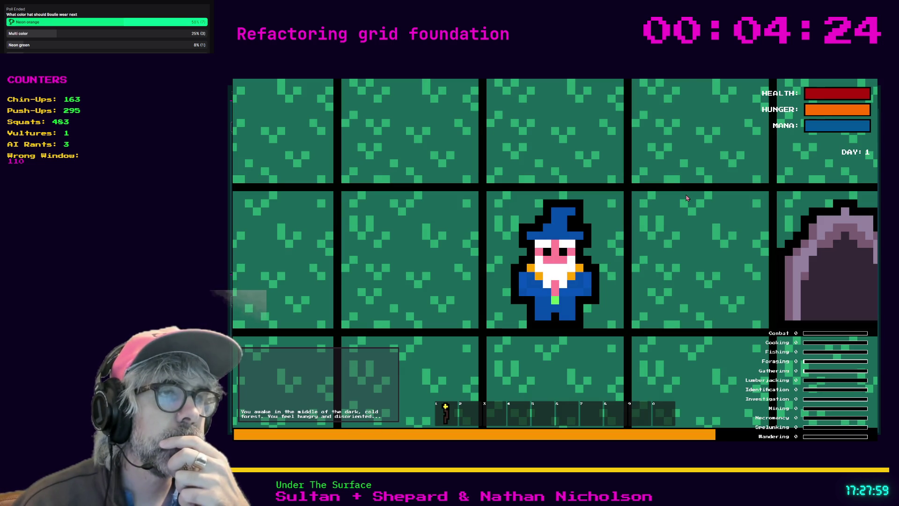
Stop the playtest and set the overall spawn chance to 100.
scroll(686, 197, down, 1)
scroll(686, 197, down, 2)
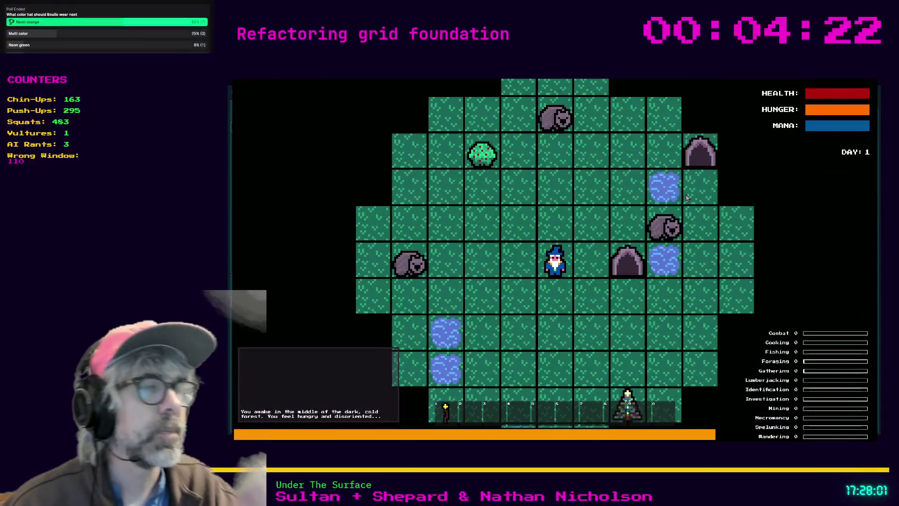
key(F8)
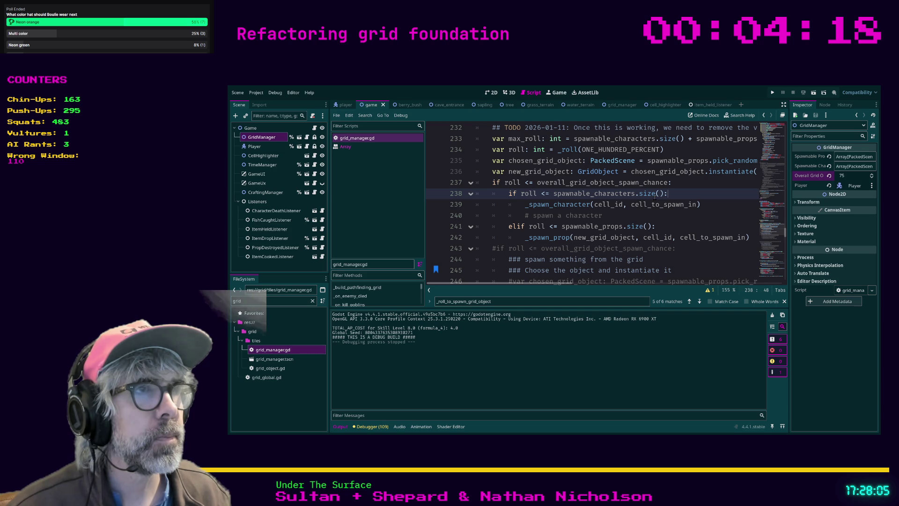
click(845, 176)
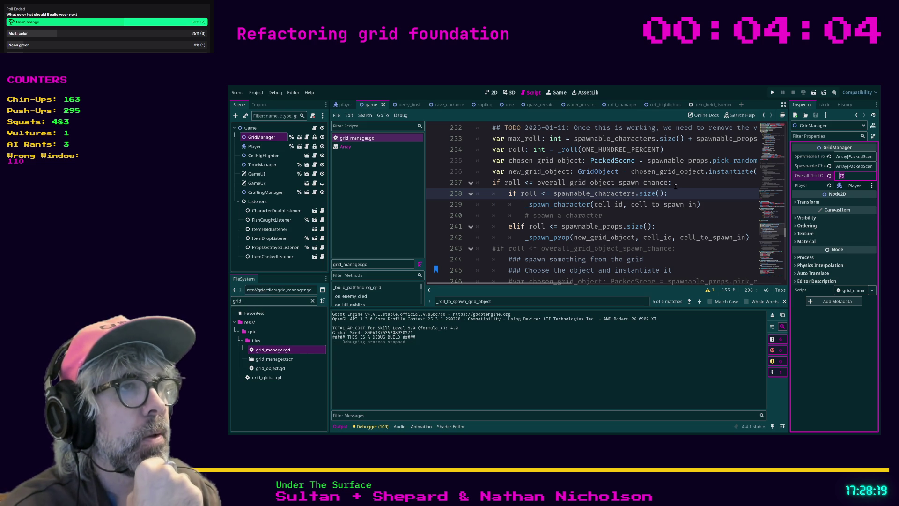
key(BackSpace)
key(BackSpace)
text(100)
key(Return)
Run the game at 100% spawn chance, stop it, and scroll back to _roll_to_spawn_grid_object.
click(716, 216)
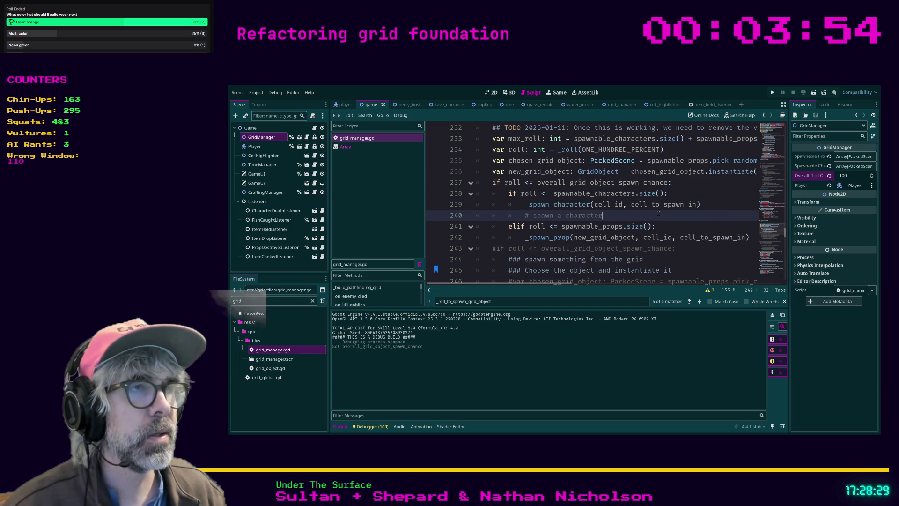
key(F5)
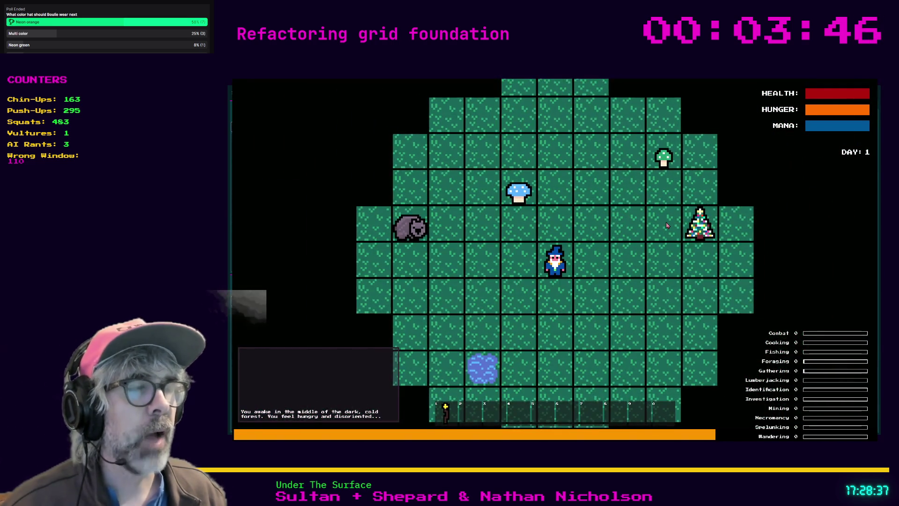
key(F8)
scroll(711, 218, up, 1)
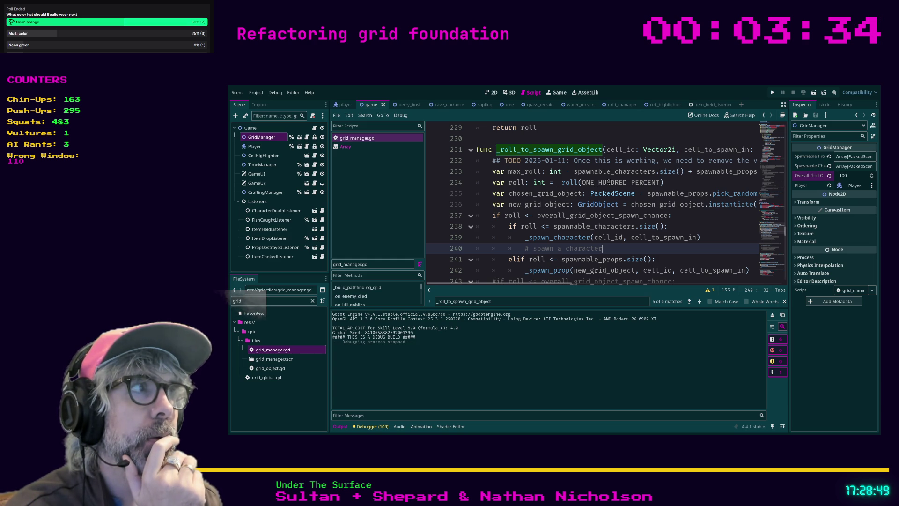
Set the spawn chance to 25 and make _roll use overall_grid_object_spawn_chance.
click(848, 176)
text(25)
key(Return)
double_click(612, 183)
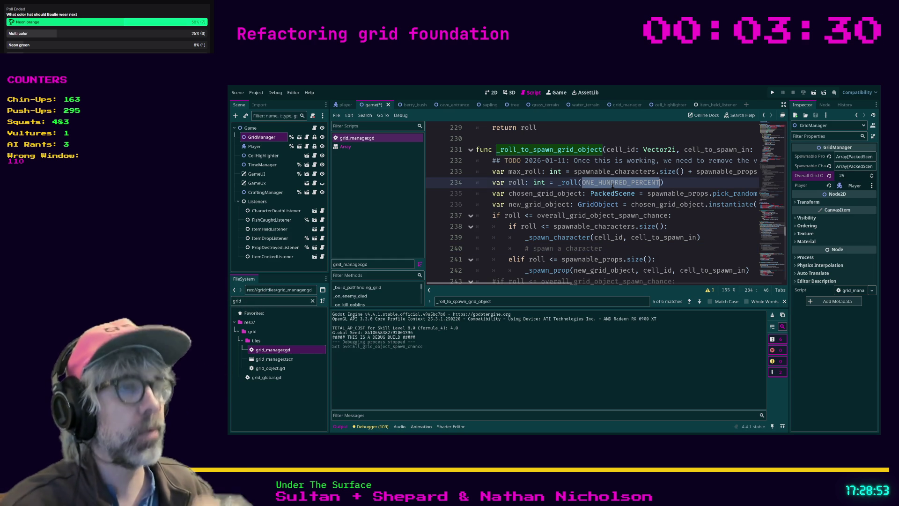
text(overall)
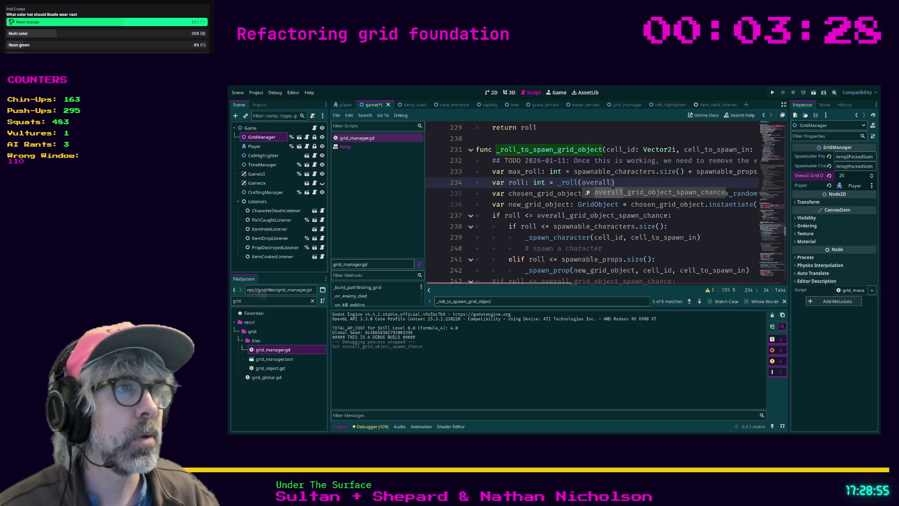
key(Return)
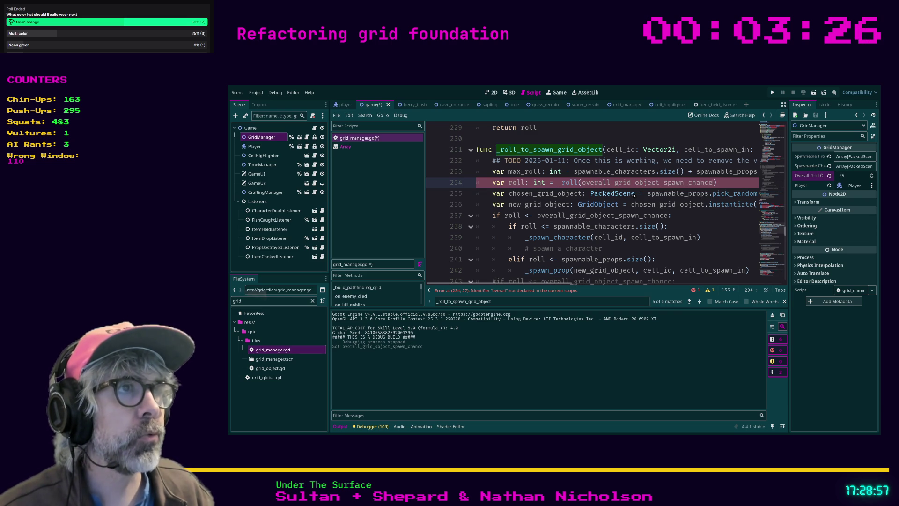
Delete the outer spawn-chance if line, unindent the spawn branches on lines 237–241, and save.
scroll(609, 197, down, 1)
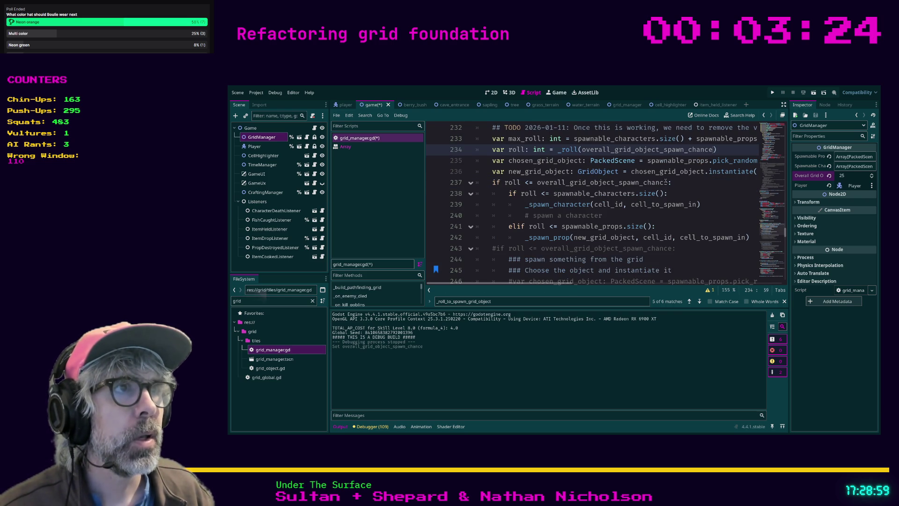
triple_click(496, 183)
key(BackSpace)
key(BackSpace)
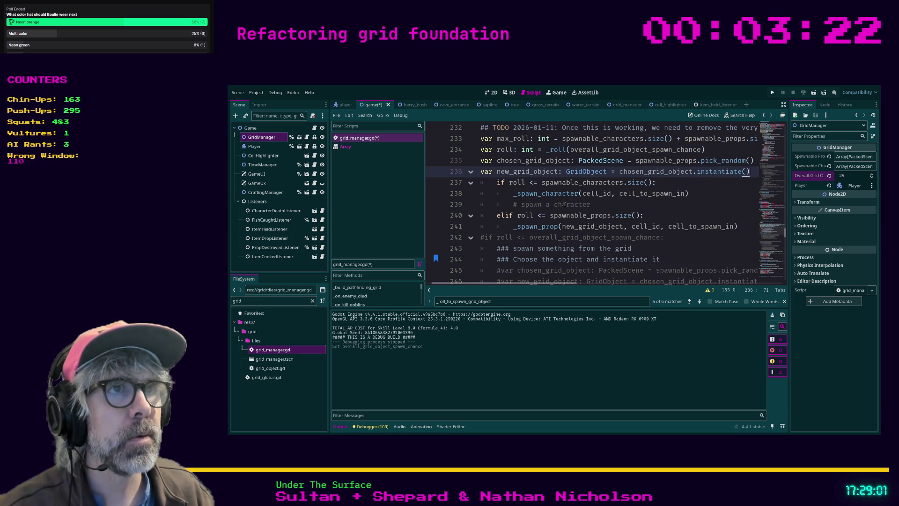
mouse_move(748, 226)
mouse_down()
mouse_move(655, 197)
mouse_move(463, 186)
mouse_up()
key(shift+Tab)
click(710, 203)
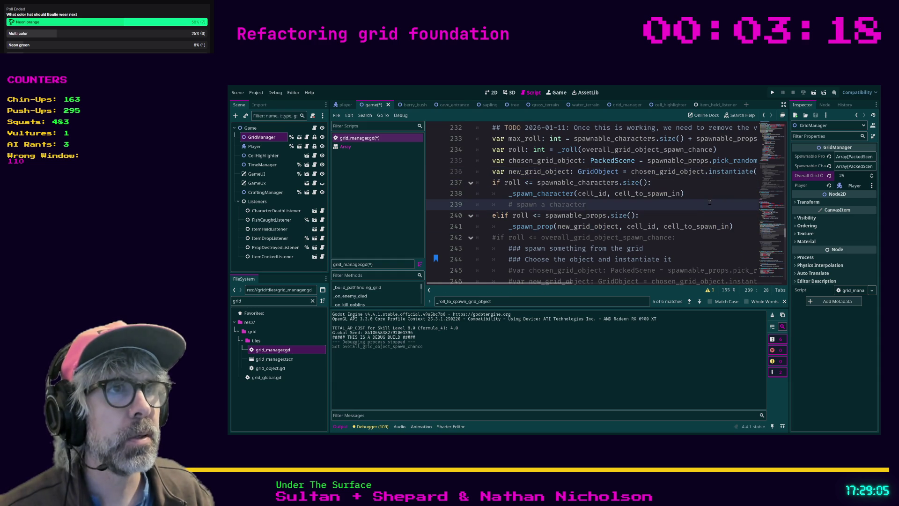
scroll(671, 210, up, 1)
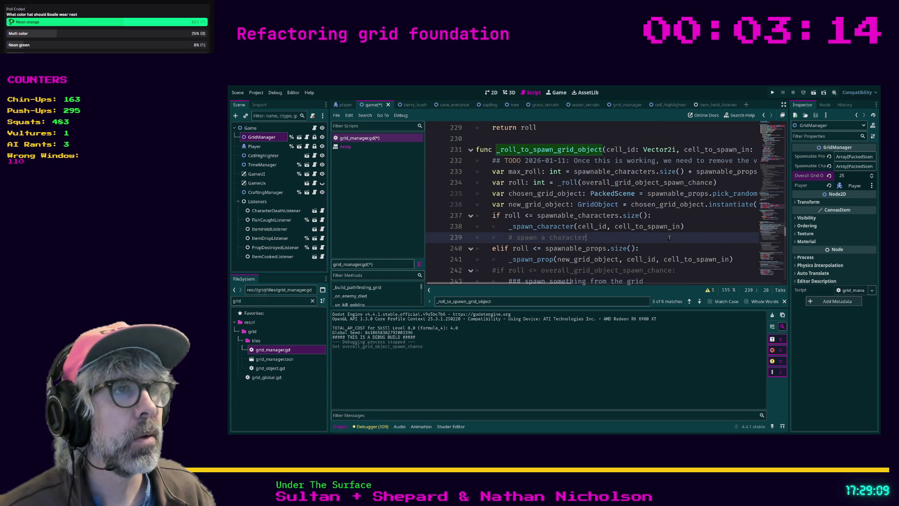
key(ctrl+s)
Remove the 'spawn a character' comment, then save and test-run the game.
key(shift+Home)
key(BackSpace)
key(BackSpace)
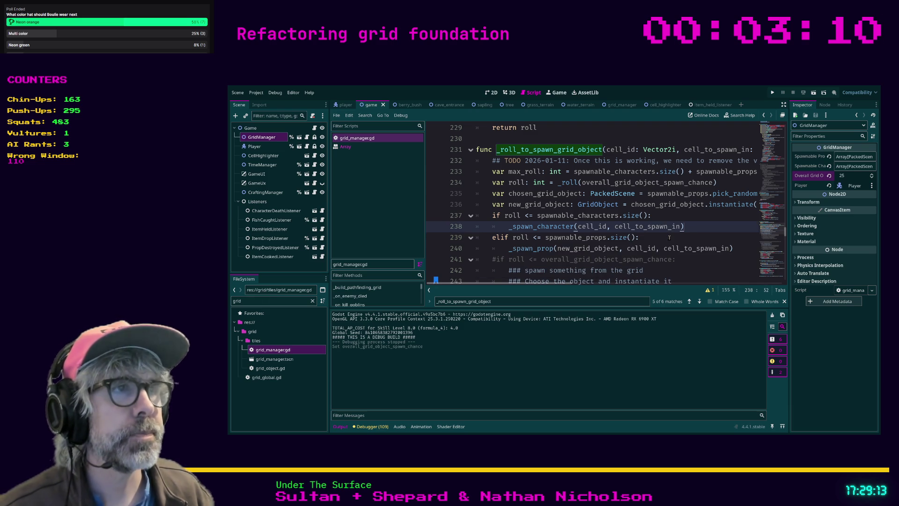
key(ctrl+s)
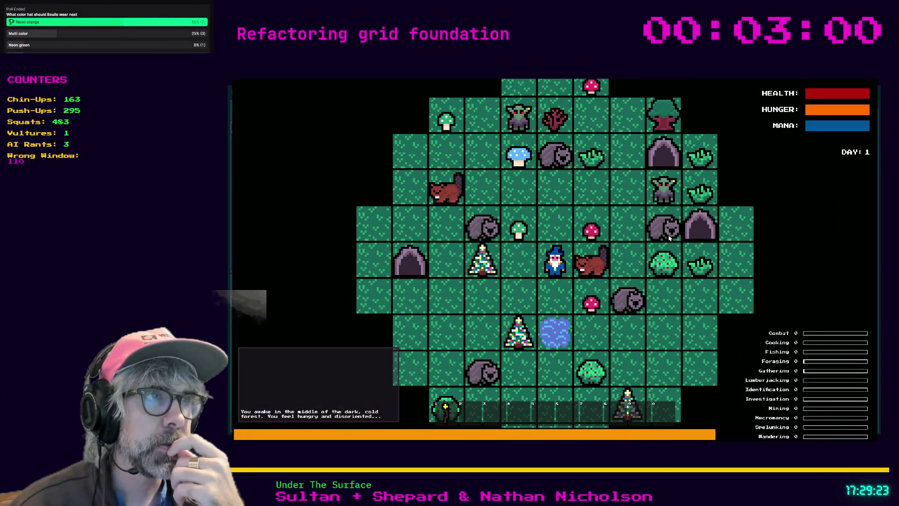
key(F8)
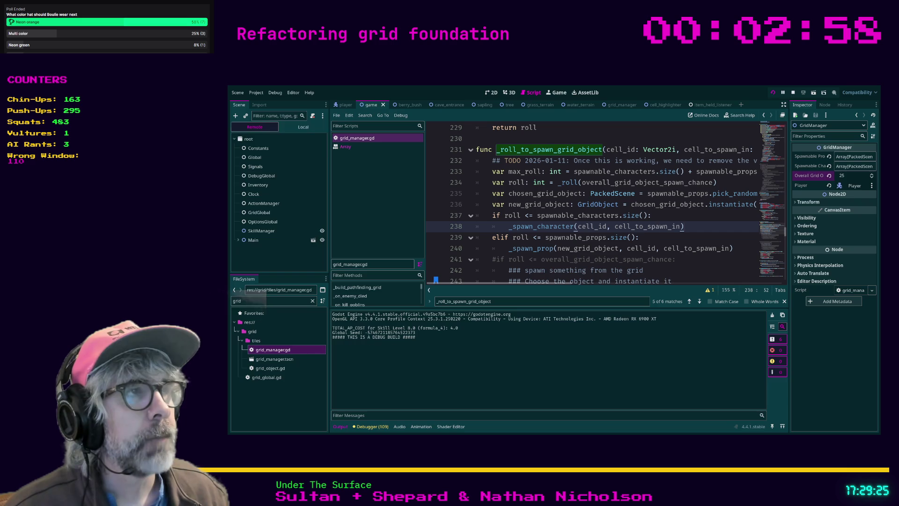
Lower the overall spawn chance to 15, save, and run the game again.
click(850, 175)
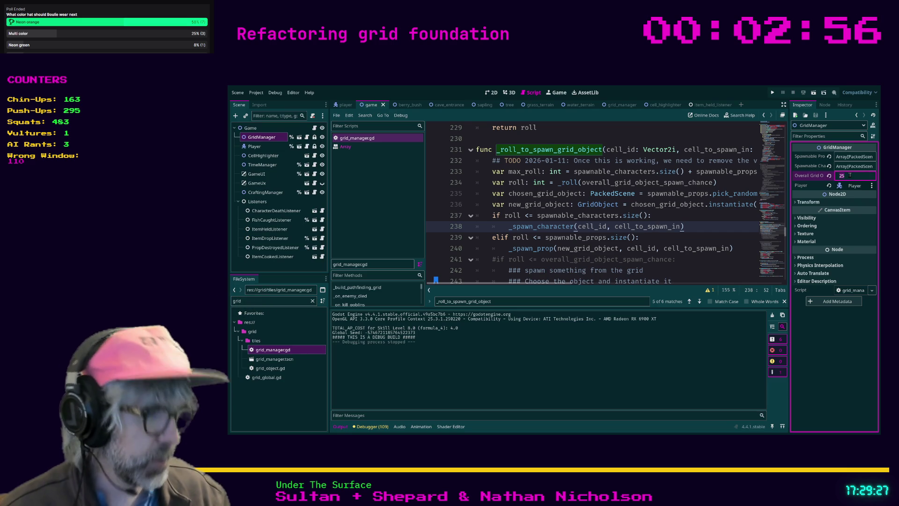
text(15)
key(Return)
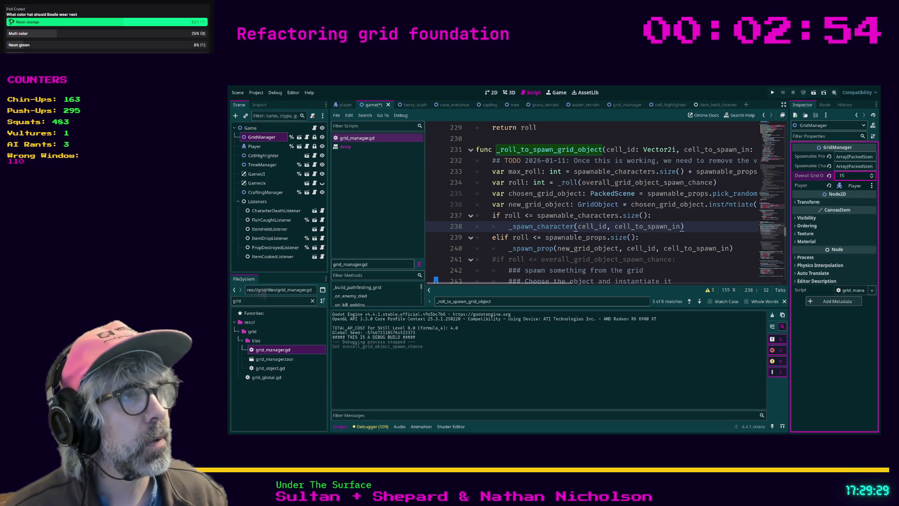
click(721, 215)
key(ctrl+s)
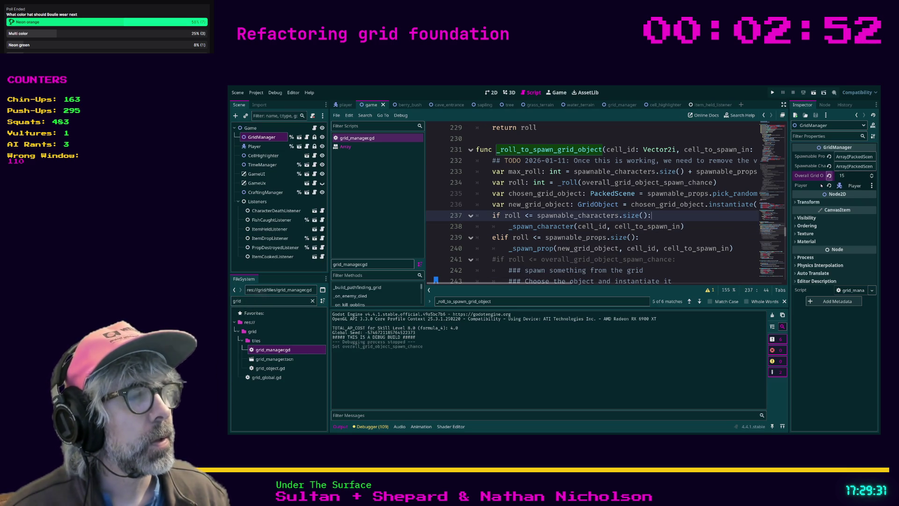
click(723, 226)
key(ctrl+s)
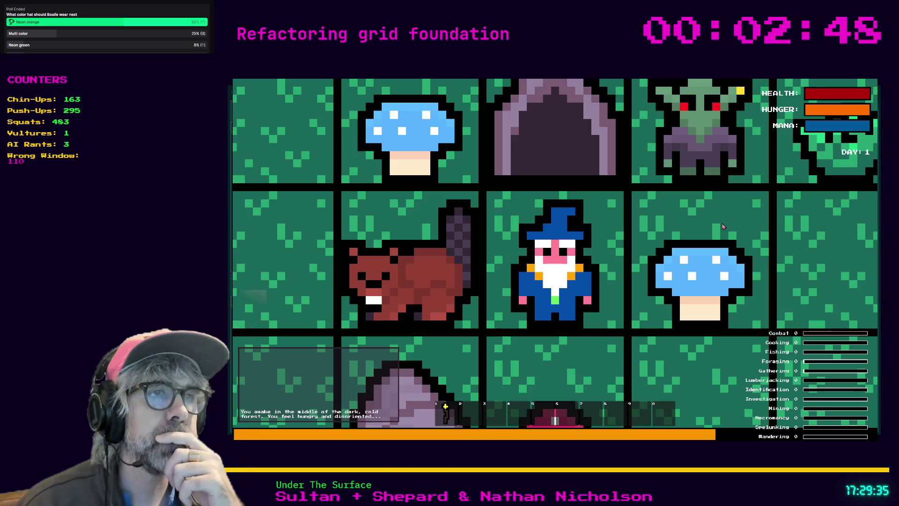
Zoom out and walk the wizard right and down through the denser forest, then stop the game.
scroll(723, 226, down, 3)
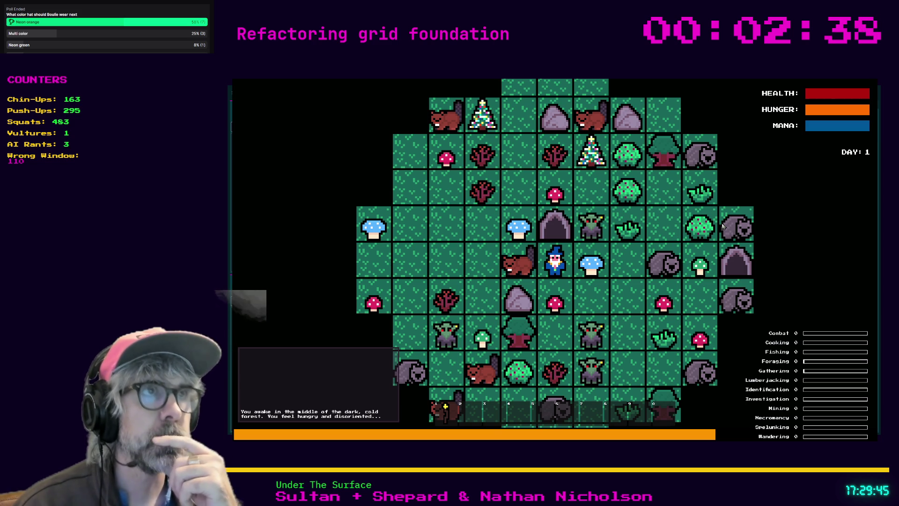
key(Right)
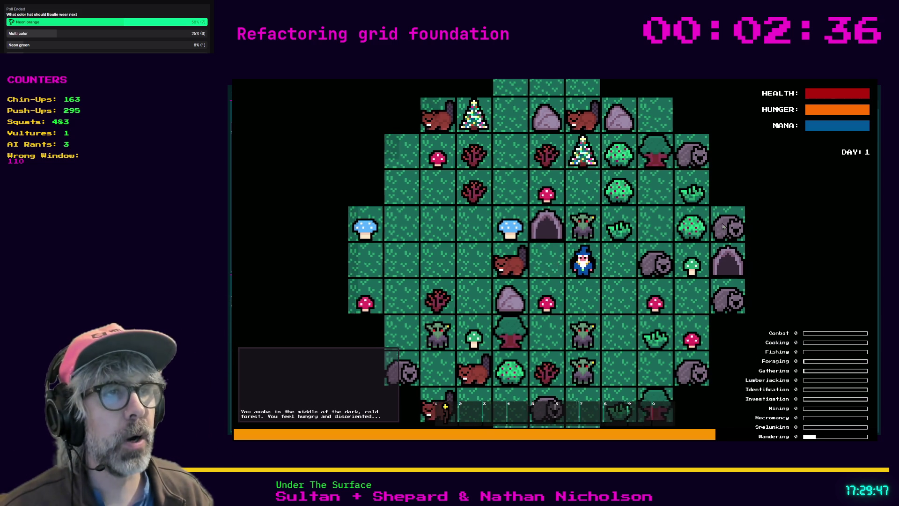
key(Right)
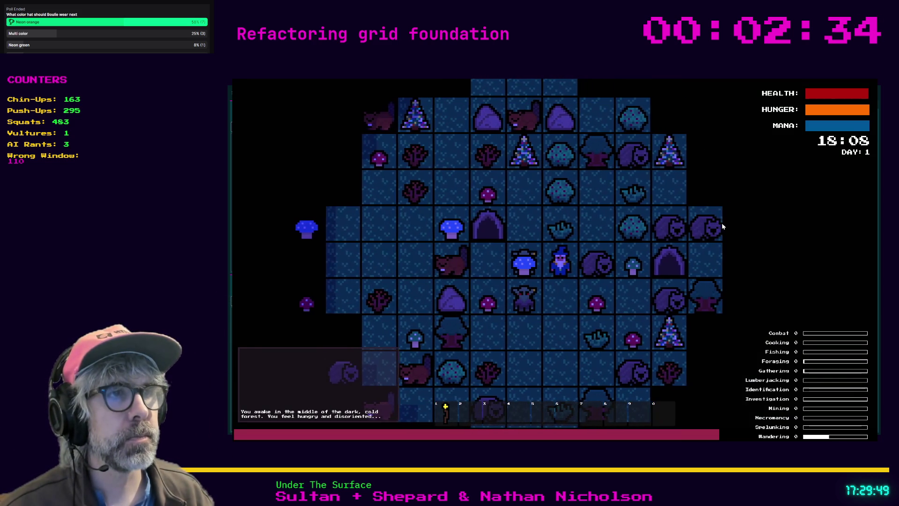
key(Down)
key(Down)
key(Down)
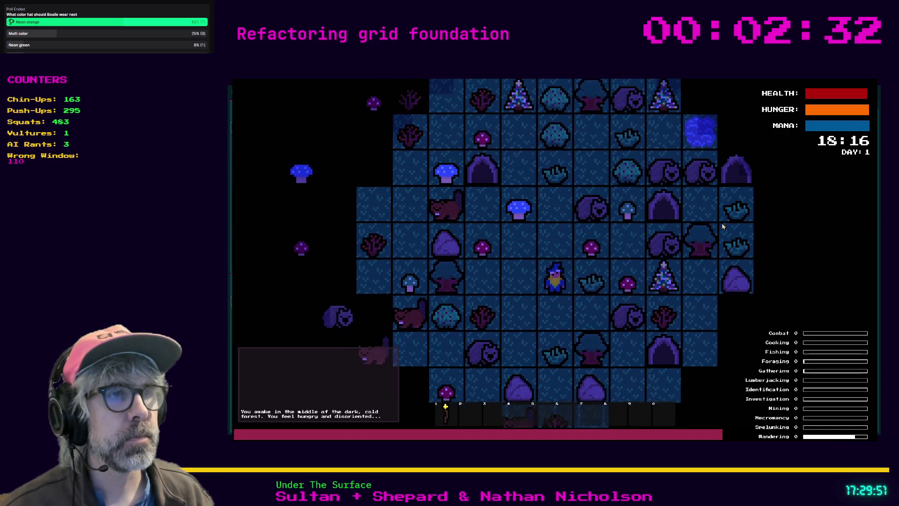
key(Down)
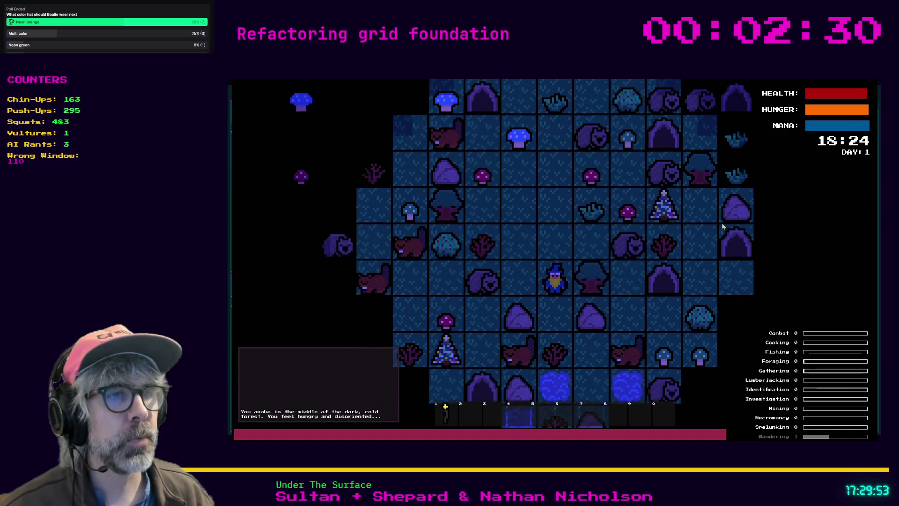
key(Down)
key(Down)
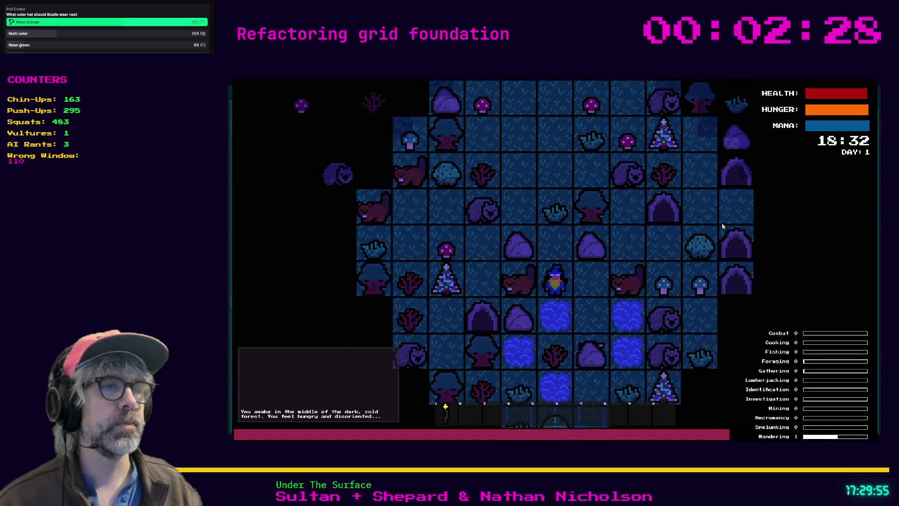
key(Right)
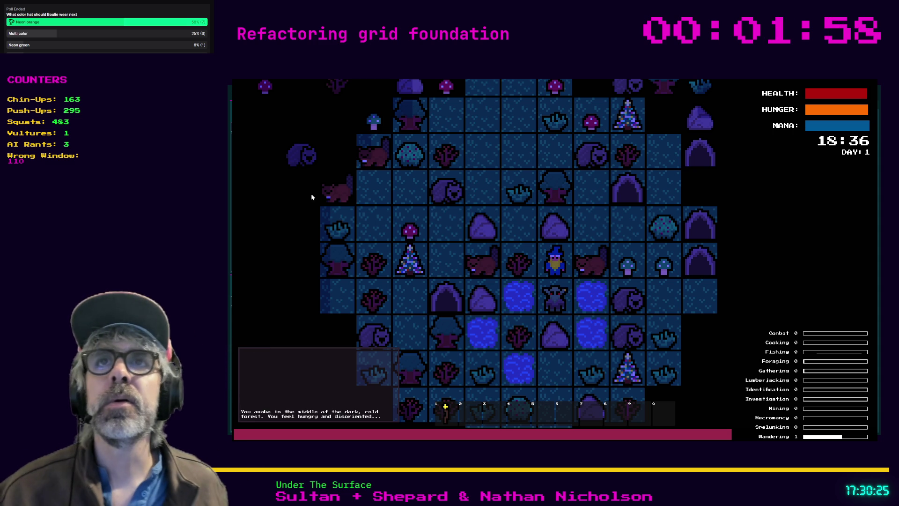
key(F8)
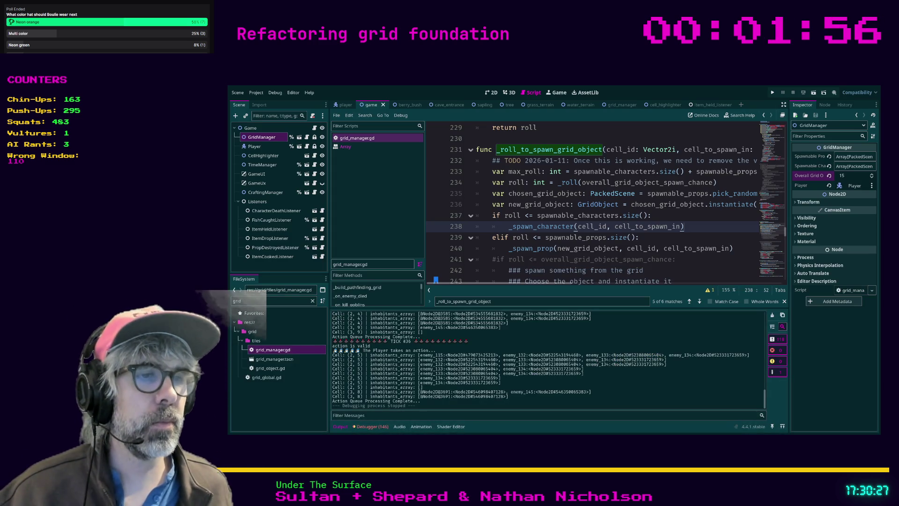
Load share.kani.dev/sculpt-goal.png in a new Brave tab, then return to line 241 in Godot.
key(alt+Tab)
click(831, 88)
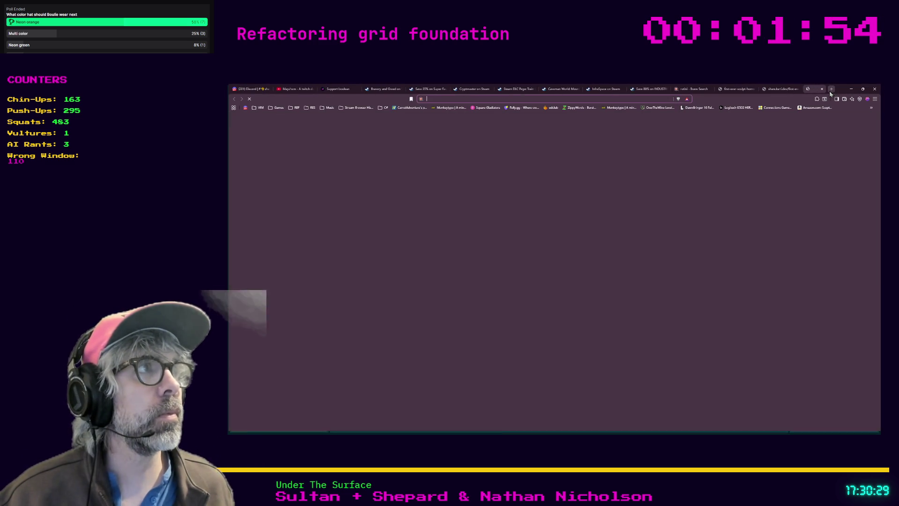
key(alt+Tab)
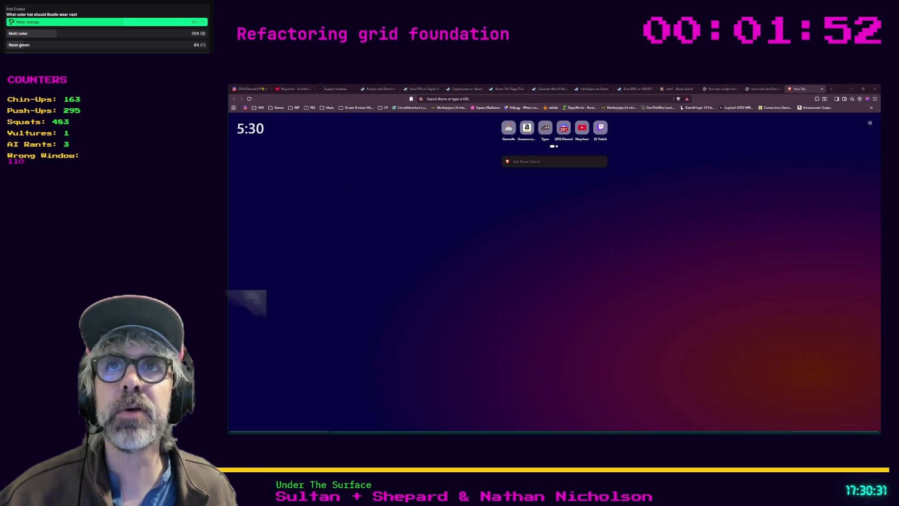
click(452, 99)
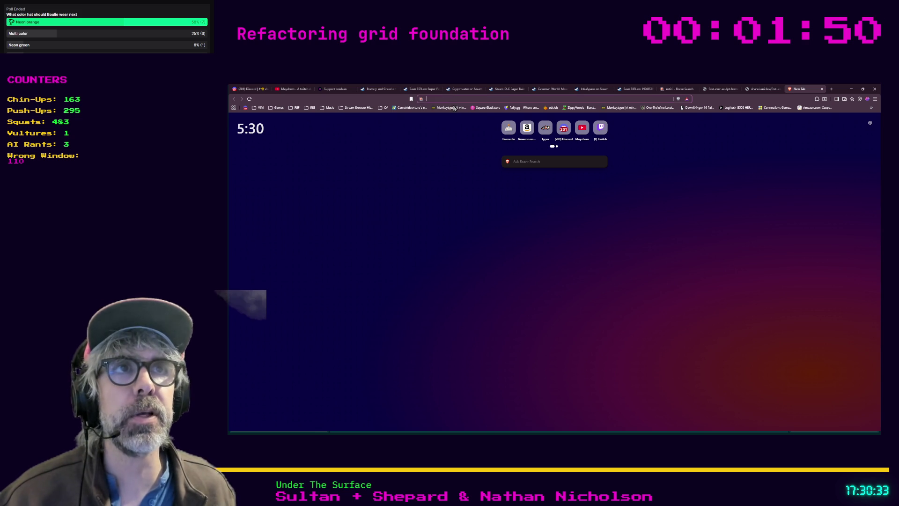
text(https://share.kani.dev/sculpt-goal.png)
key(Return)
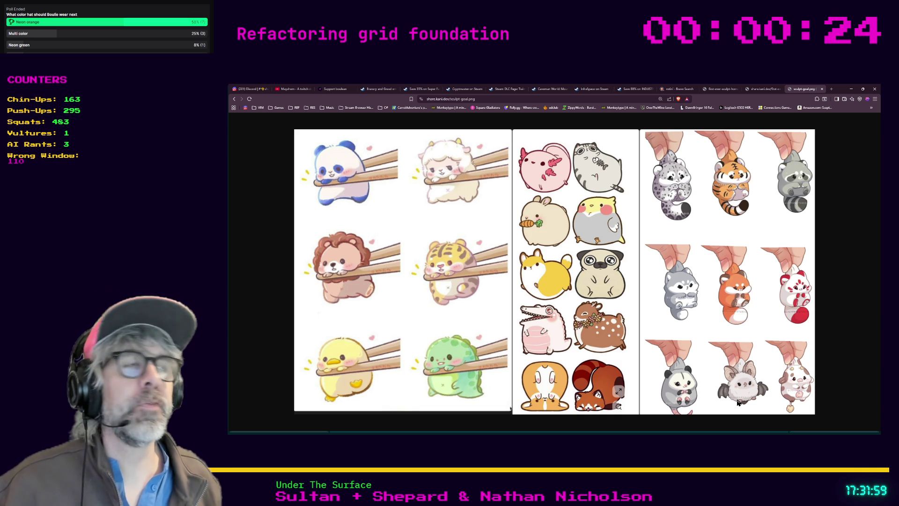
click(851, 89)
click(681, 264)
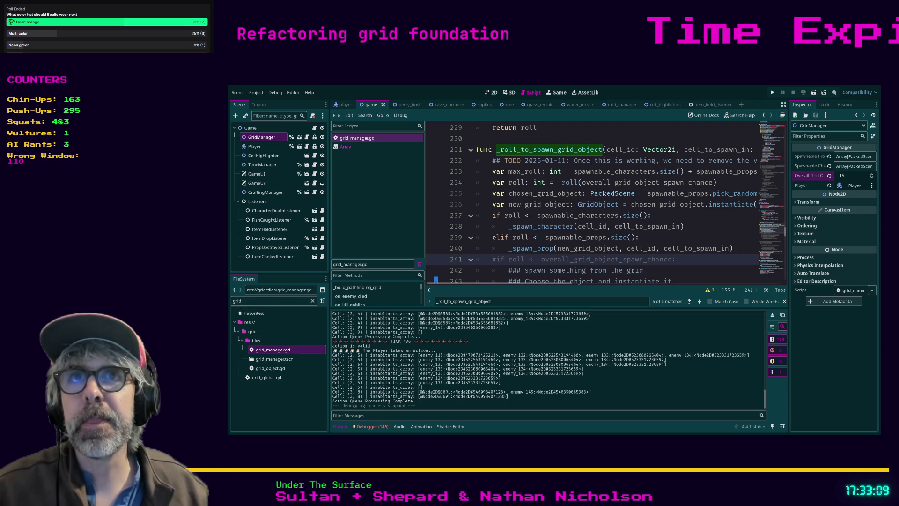
click(471, 260)
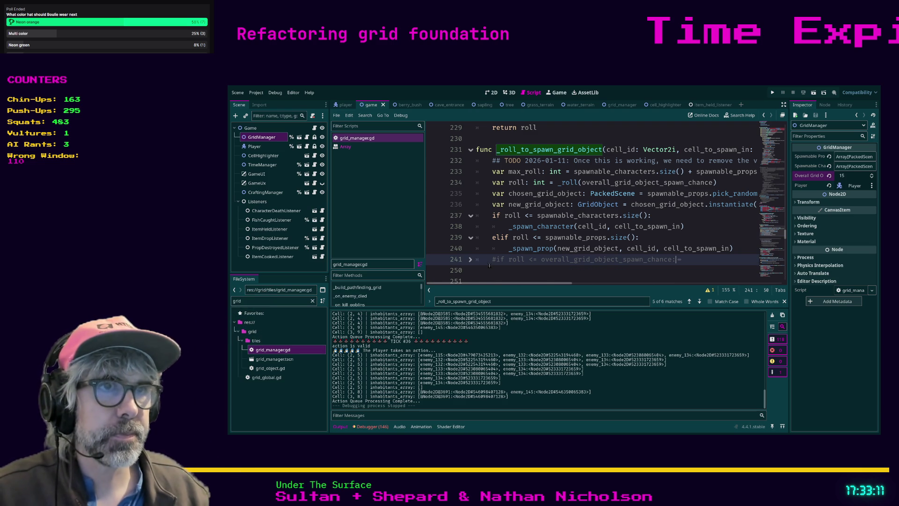
click(471, 260)
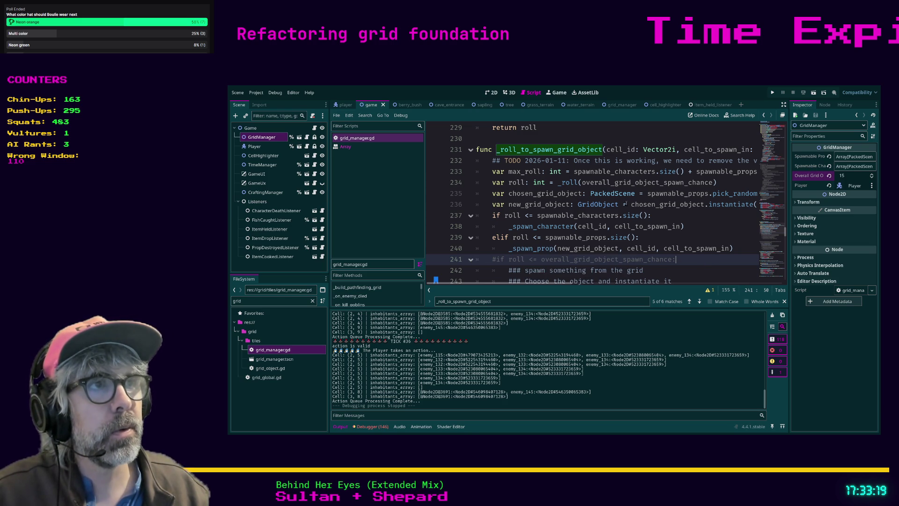
key(ctrl)
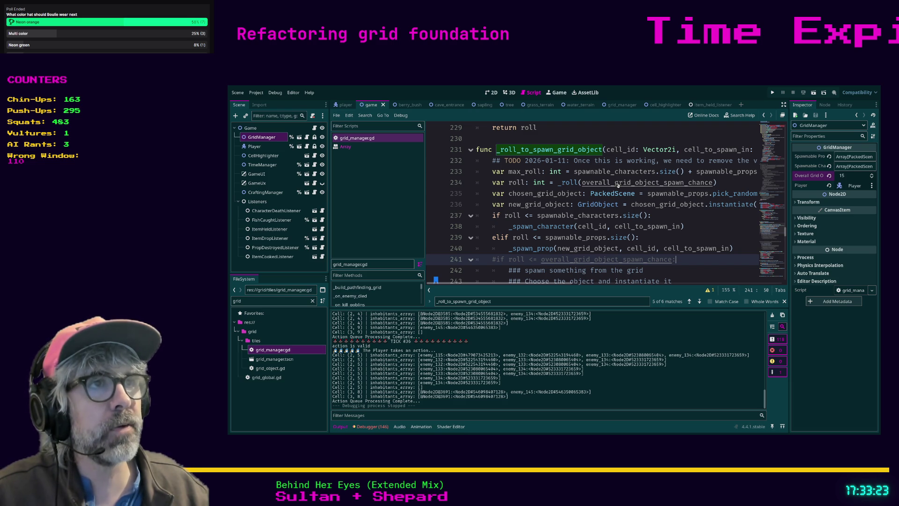
ctrl+click(617, 185)
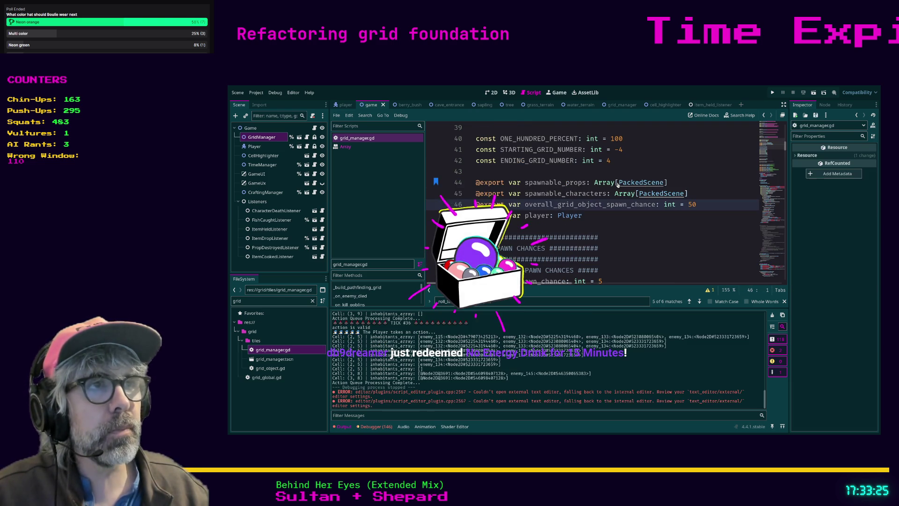
Rename overall_grid_object_spawn_chance on line 46 to max_grid_spawn_roll and save the script.
drag(525, 204, 656, 204)
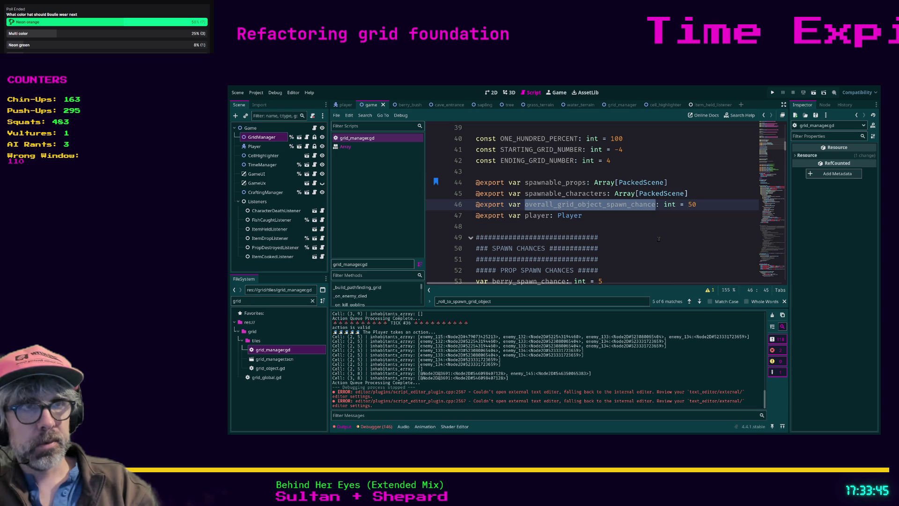
text(M)
key(BackSpace)
text(max_)
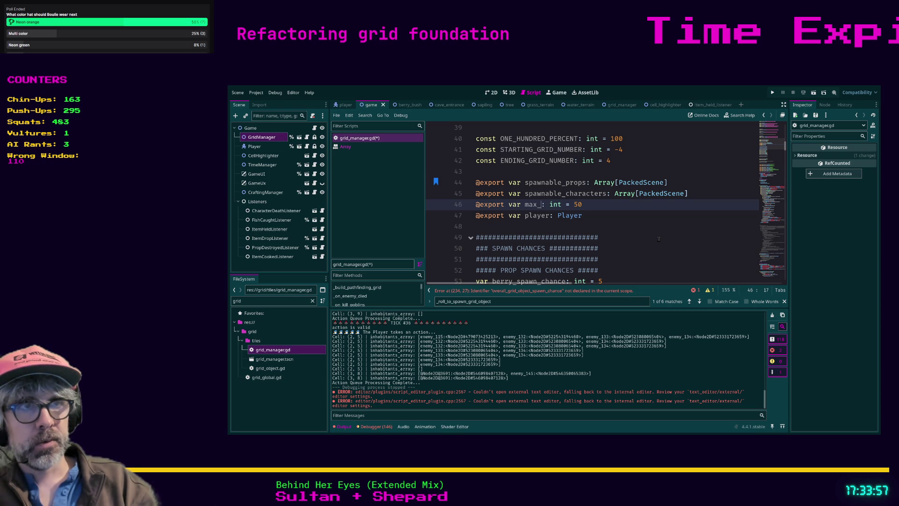
text(grid_spawn_roll)
click(658, 239)
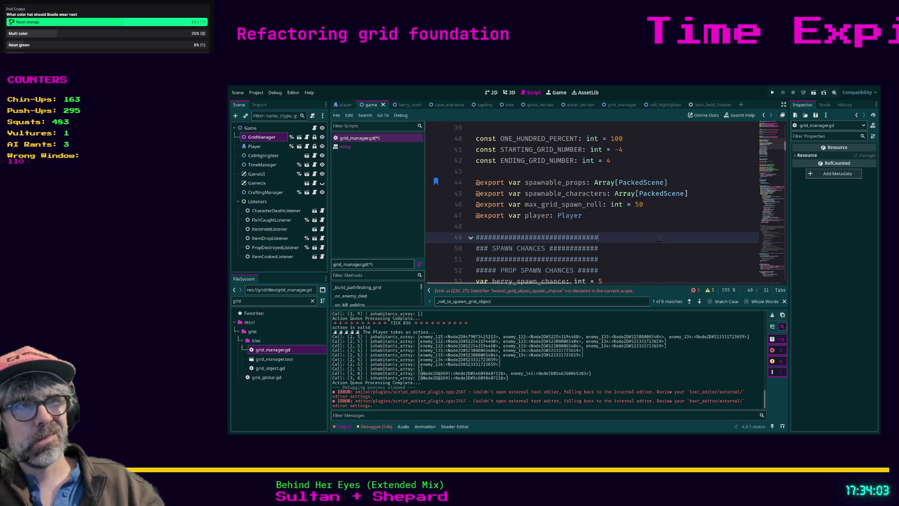
key(ctrl+s)
Start a ## doc comment after the value 50 explaining what the number is rolled for.
click(660, 215)
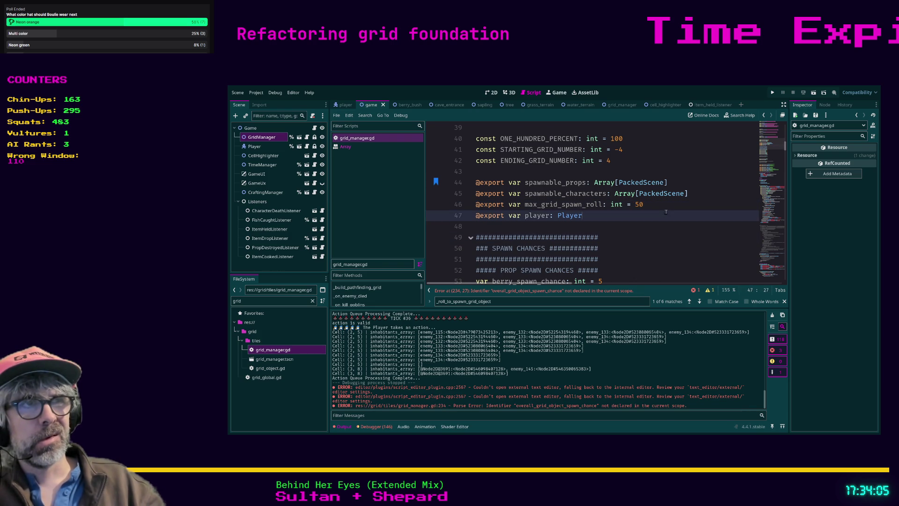
click(661, 203)
text(## This is the num)
text(ber that is ro)
text(led when )
text(determining if)
text( some)
text( shou)
text( sp)
text(d on)
text(grid)
text( if i)
text(ld be left empty.)
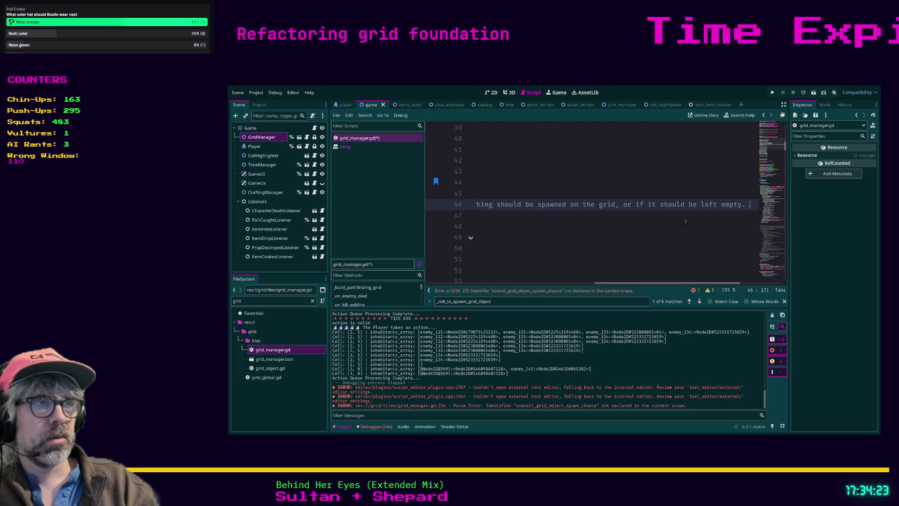
text(he )
text(low)
text(e nu)
text(r, t)
text(e c)
text(nce t)
text(methin)
text(d in a cell.)
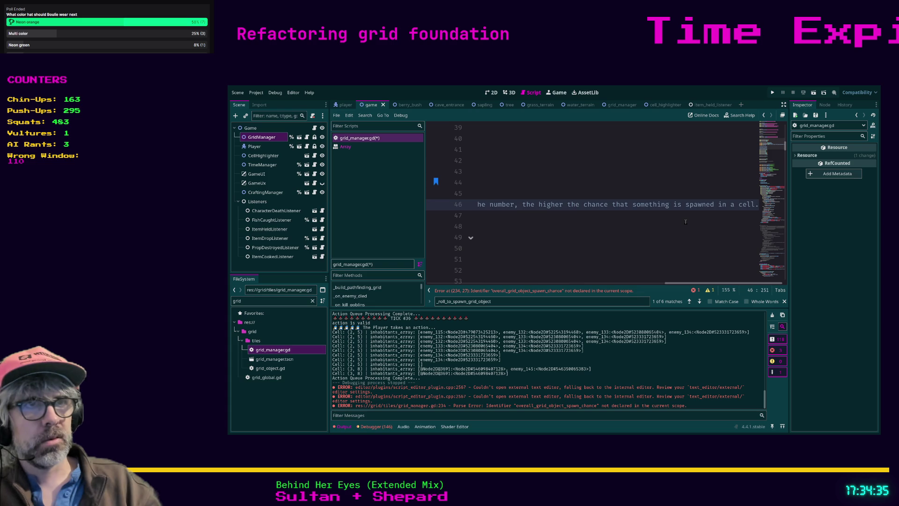
Finish the max_grid_spawn_roll comment, save grid_manager.gd, and select GridManager to view its Inspector properties.
key(Home)
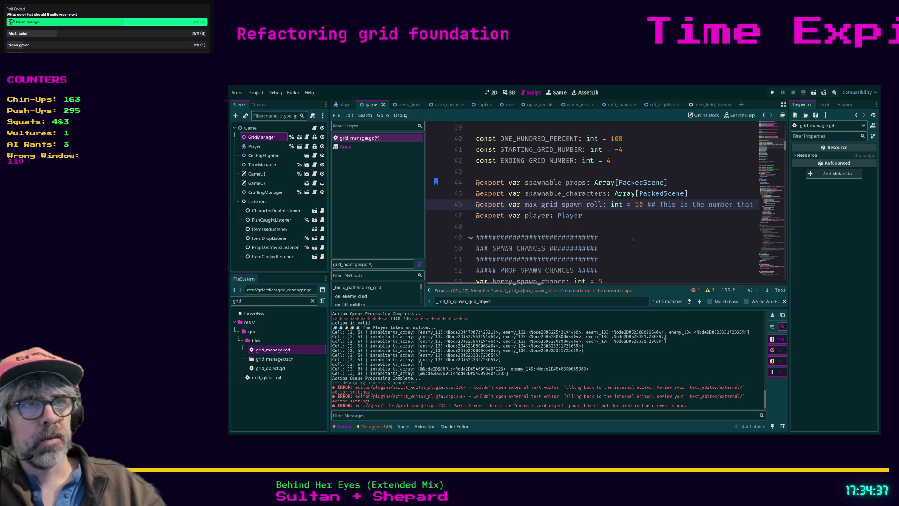
click(591, 215)
key(ctrl+s)
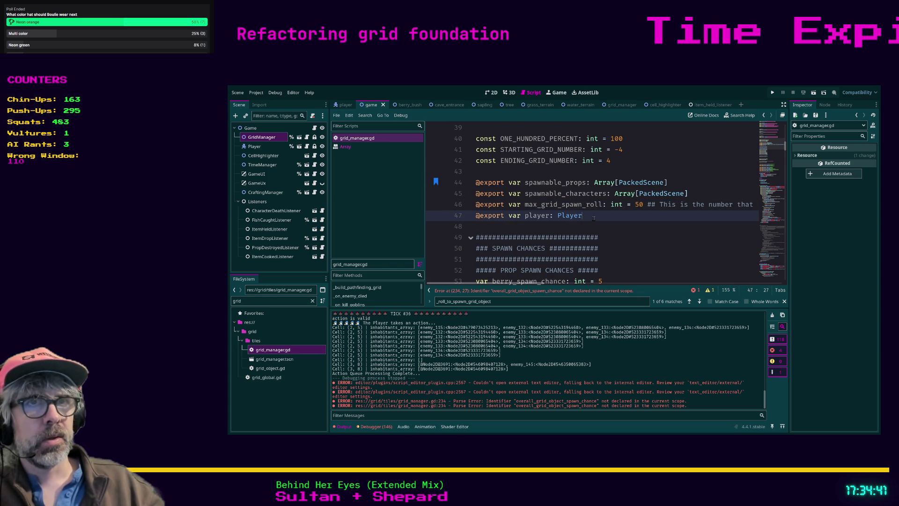
click(262, 137)
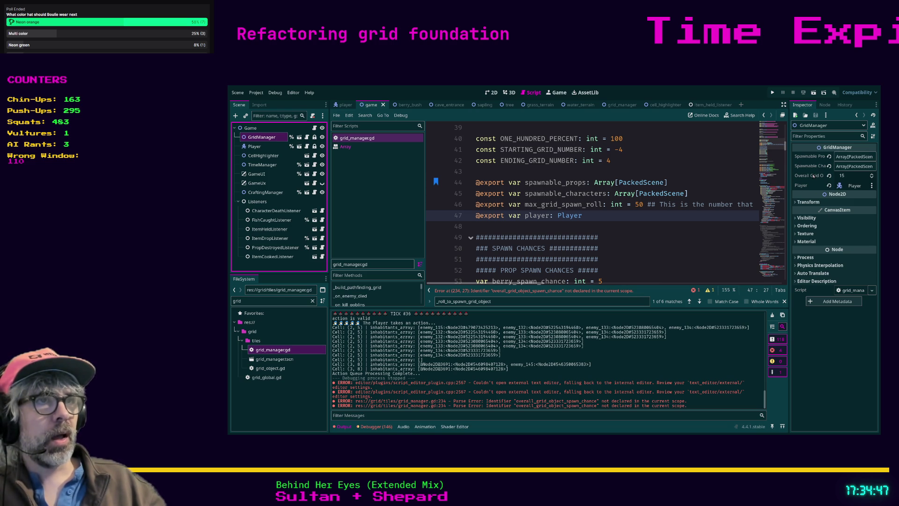
Change the max_grid_spawn_roll comment prefix to ### and save the script.
click(654, 204)
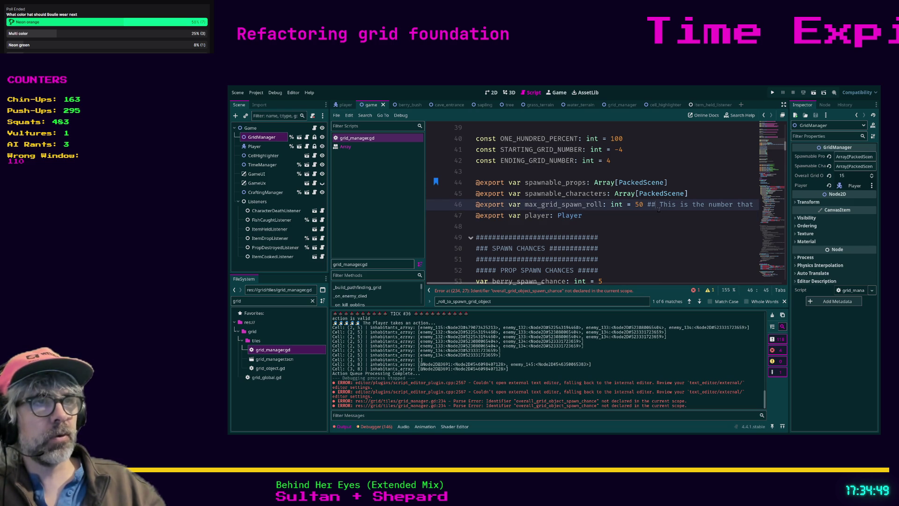
text(#)
click(662, 219)
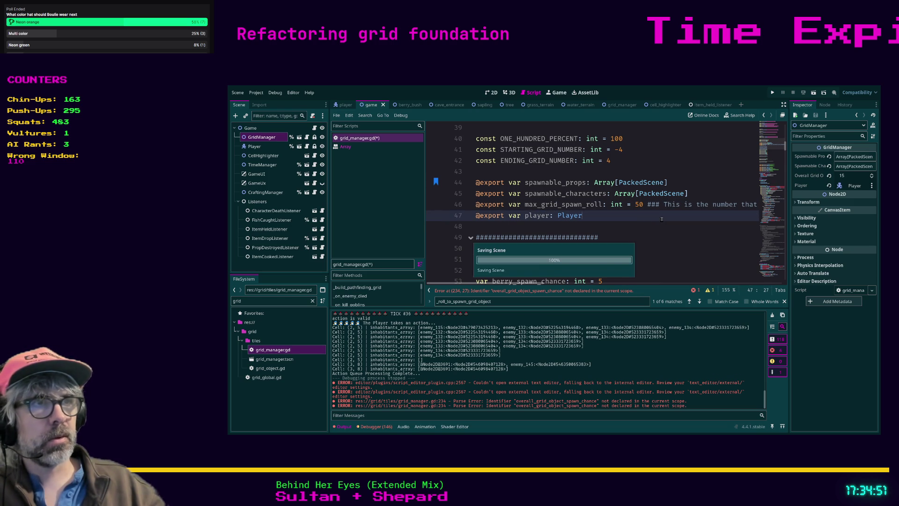
key(ctrl+s)
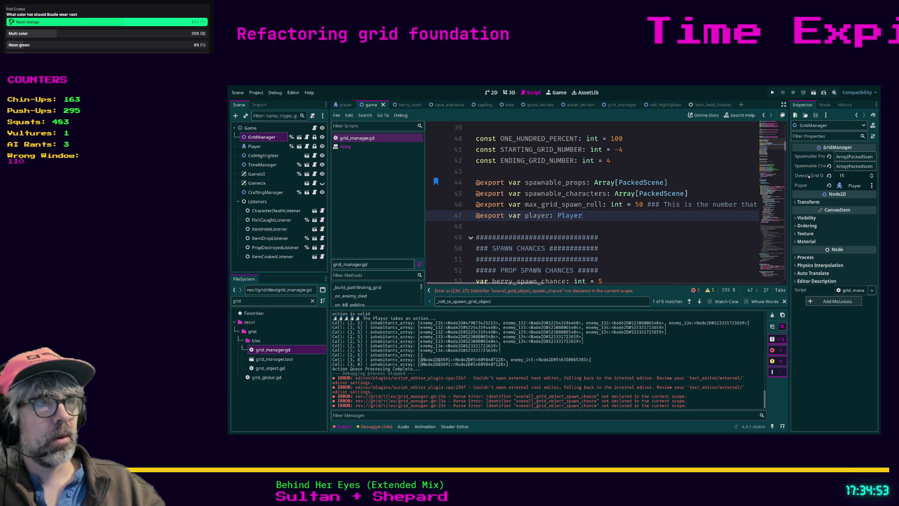
Restore the ## comment prefix and recheck GridManager's properties in the Inspector.
click(665, 226)
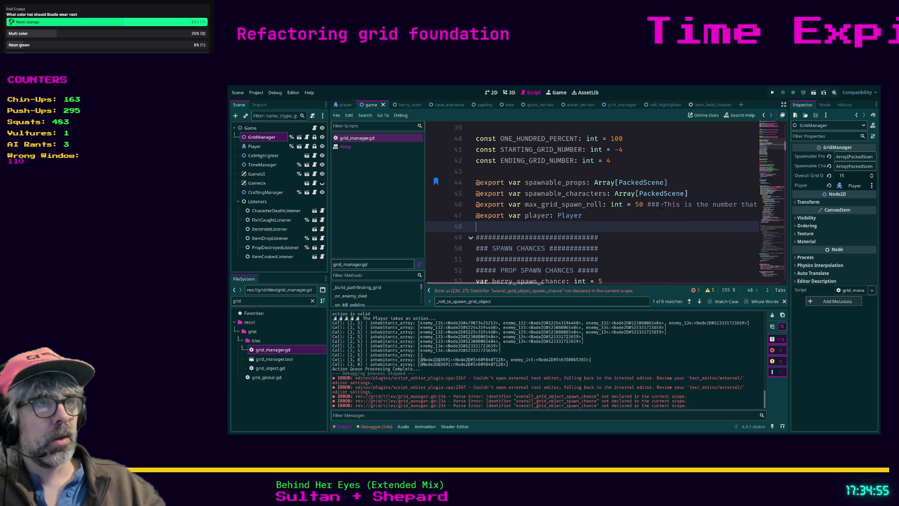
click(659, 204)
key(BackSpace)
key(BackSpace)
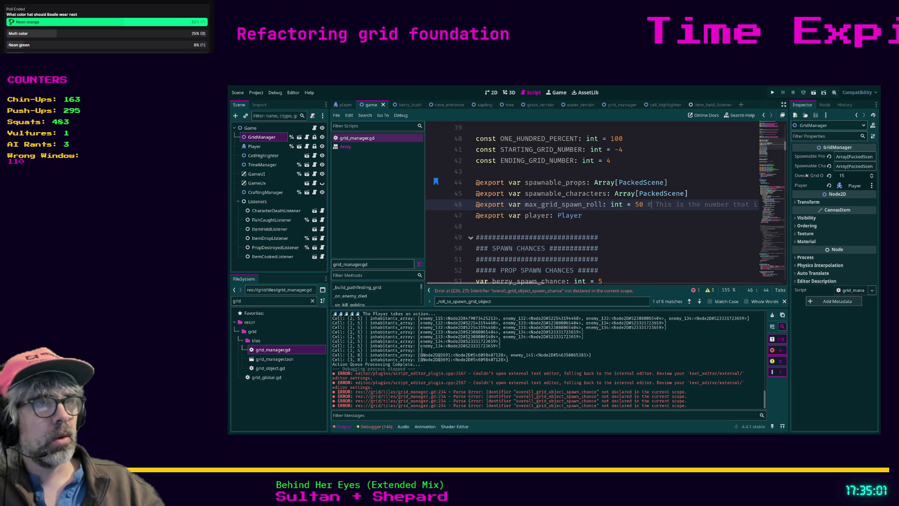
text(#)
key(Escape)
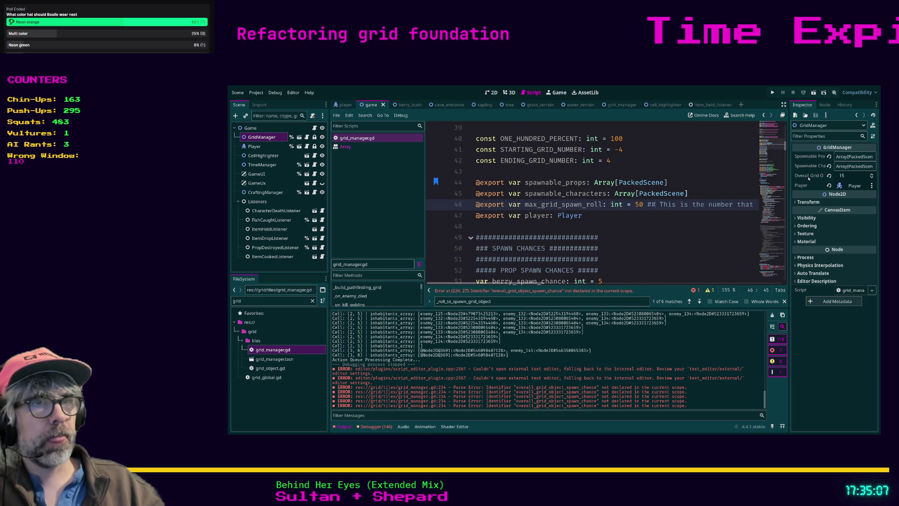
click(255, 146)
click(283, 140)
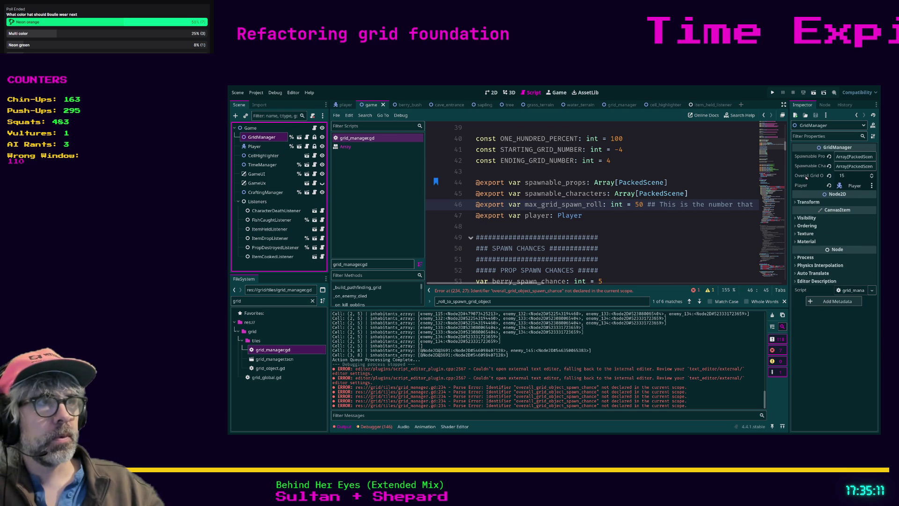
click(672, 226)
In a new Brave tab, type the search 'godot tooltip description'.
key(alt+Tab)
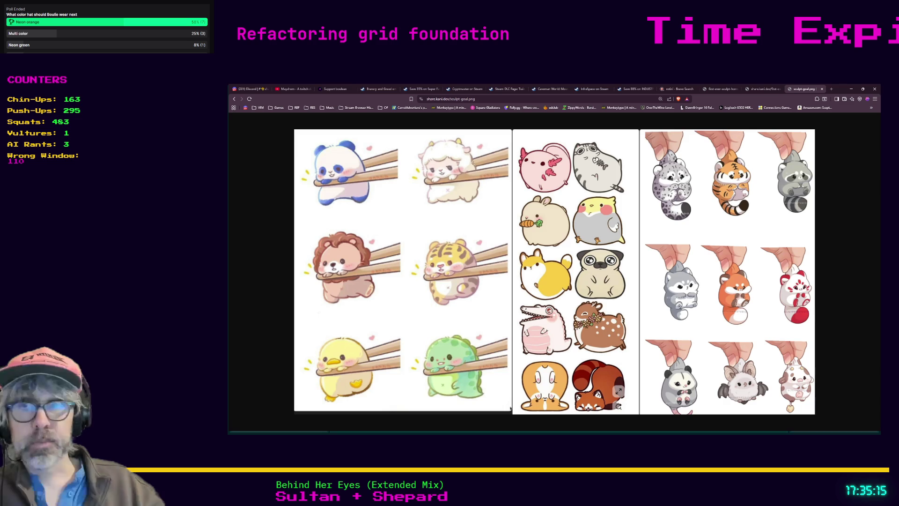
key(ctrl+t)
text(godot )
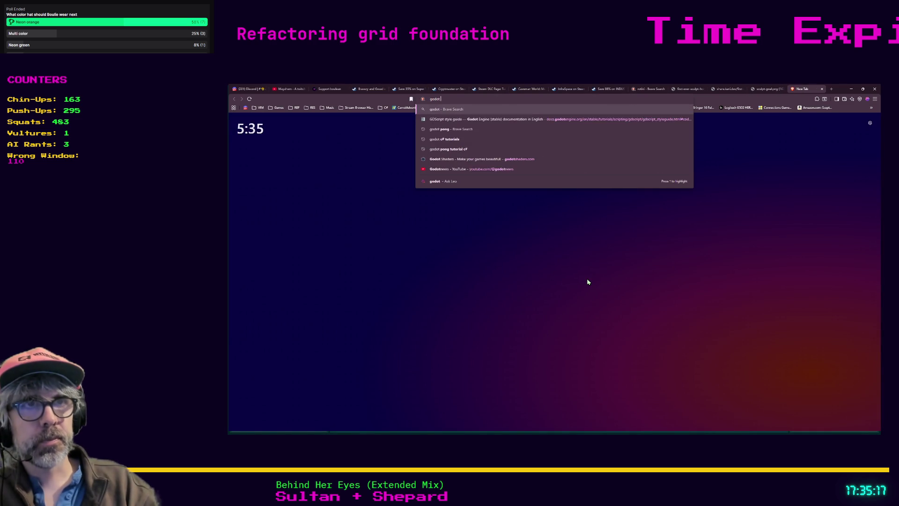
text(tooltip description)
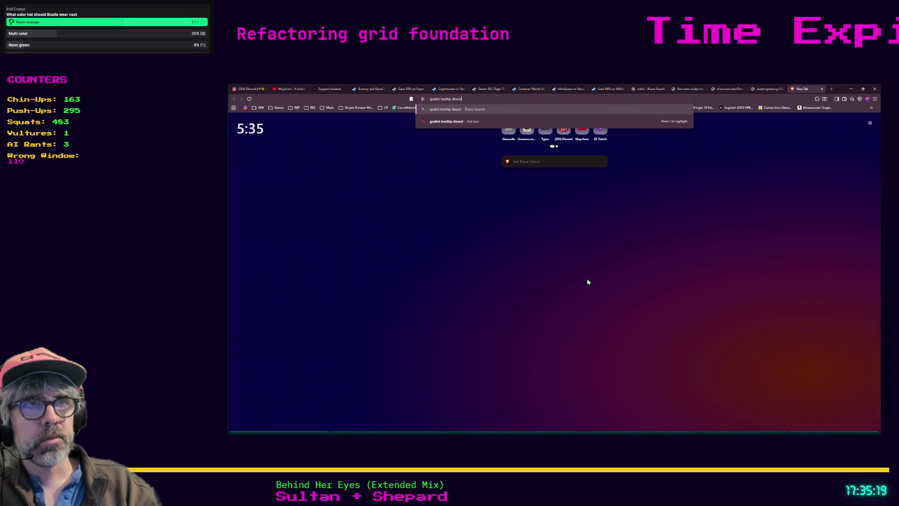
Run the 'godot tooltip description' search and skim the results.
key(Return)
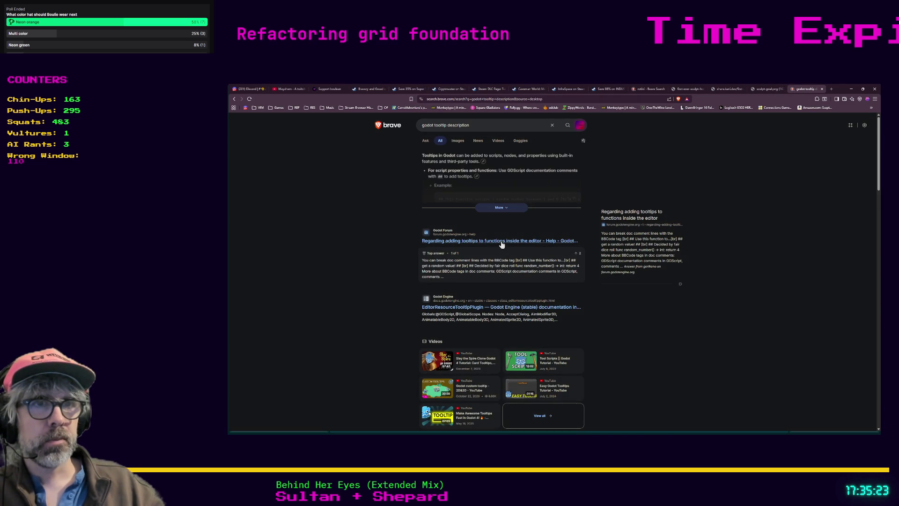
scroll(370, 284, down, 3)
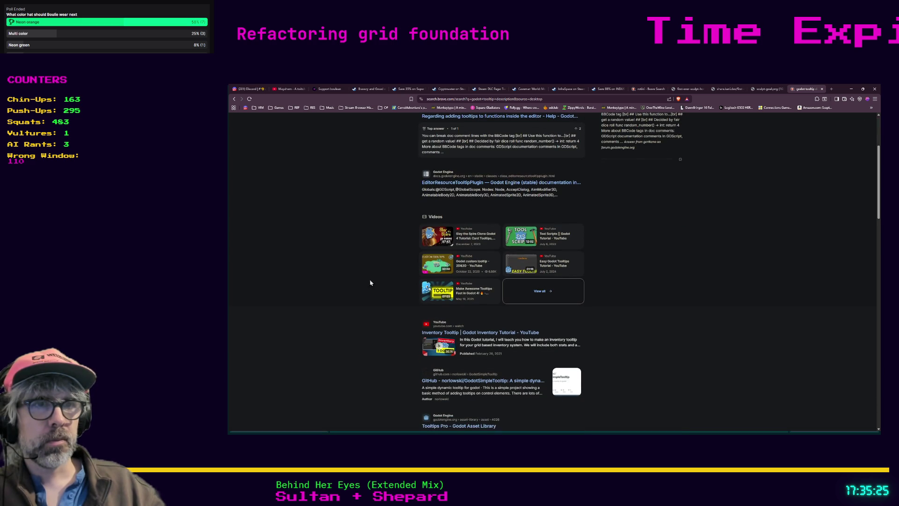
scroll(370, 282, down, 1)
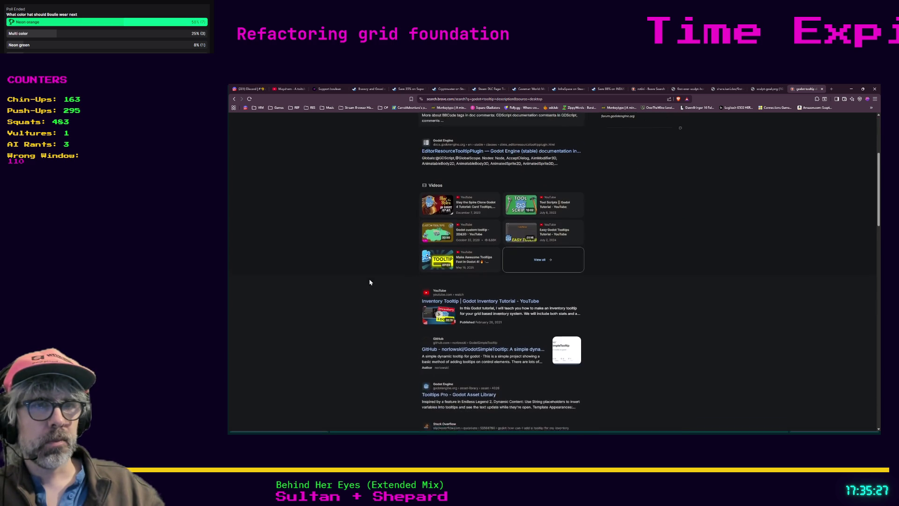
scroll(369, 282, down, 1)
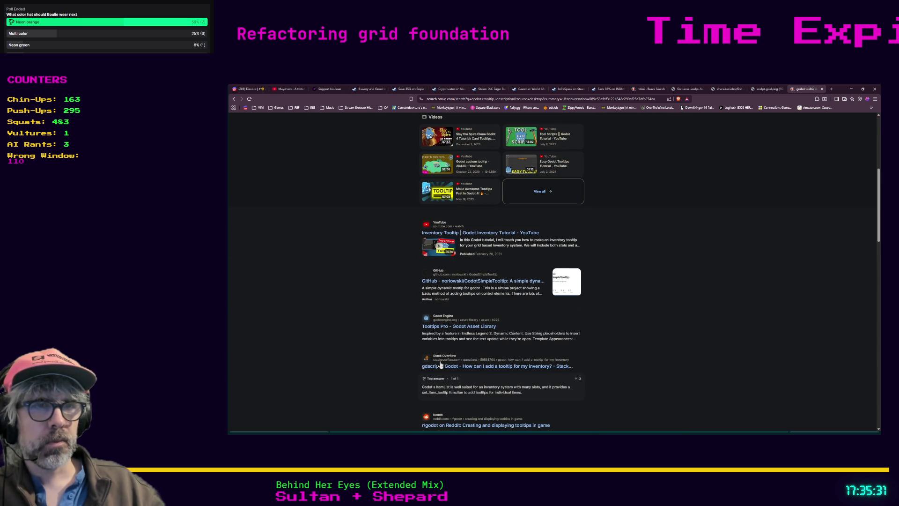
scroll(356, 304, up, 1)
scroll(353, 305, up, 4)
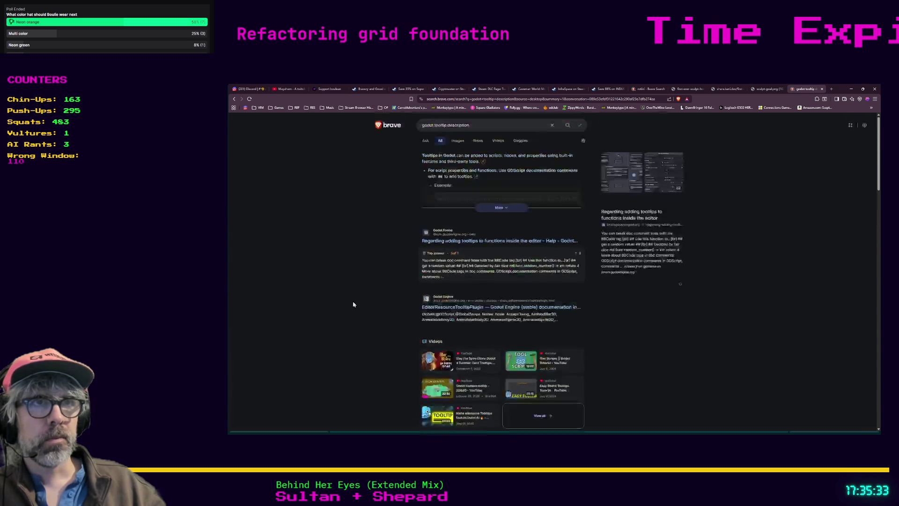
Extend the query with 'export variable', rerun it, and open the Reddit result.
click(453, 125)
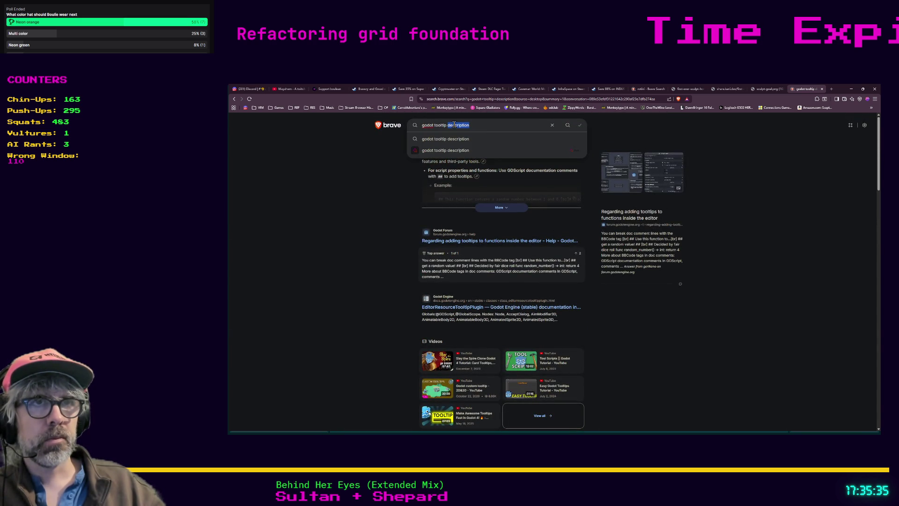
click(486, 127)
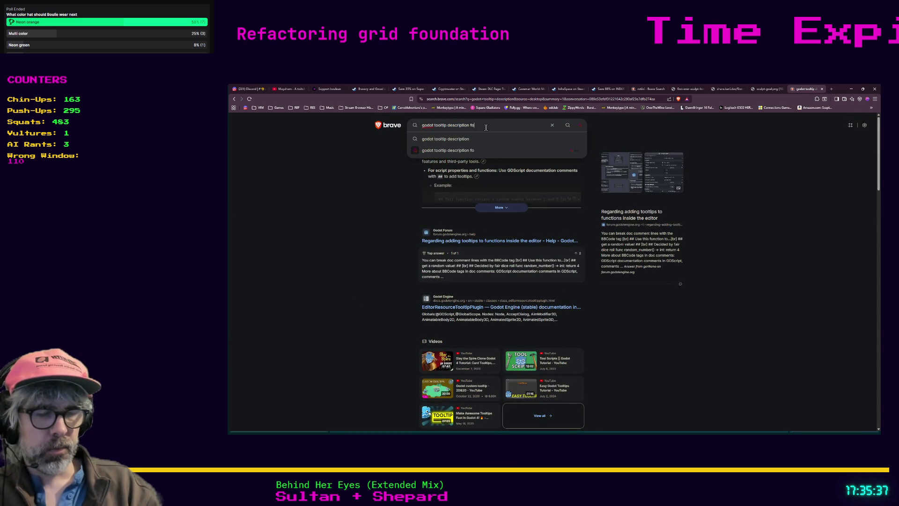
text(or export variable)
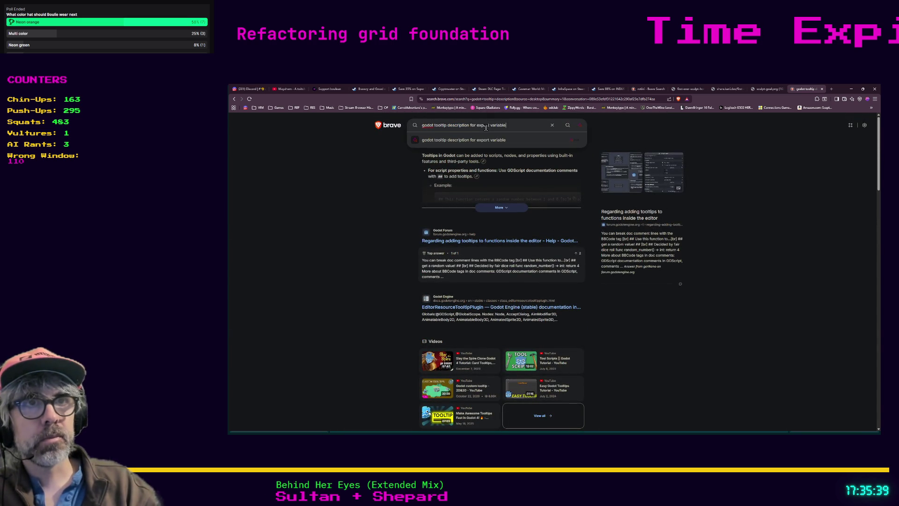
key(Return)
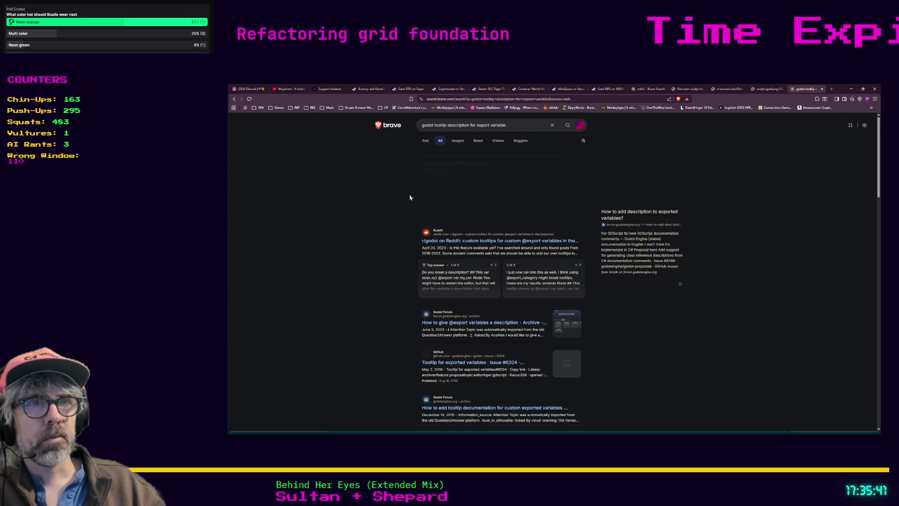
middle_click(466, 241)
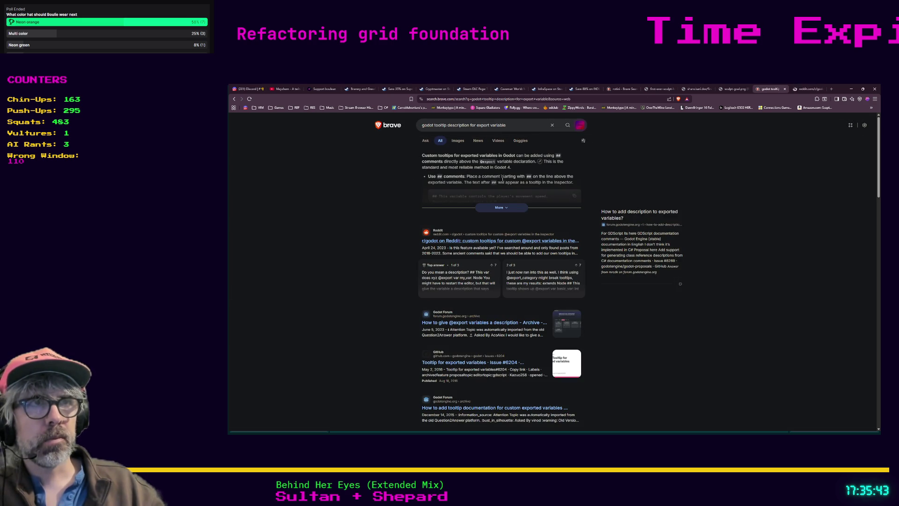
key(ctrl+Tab)
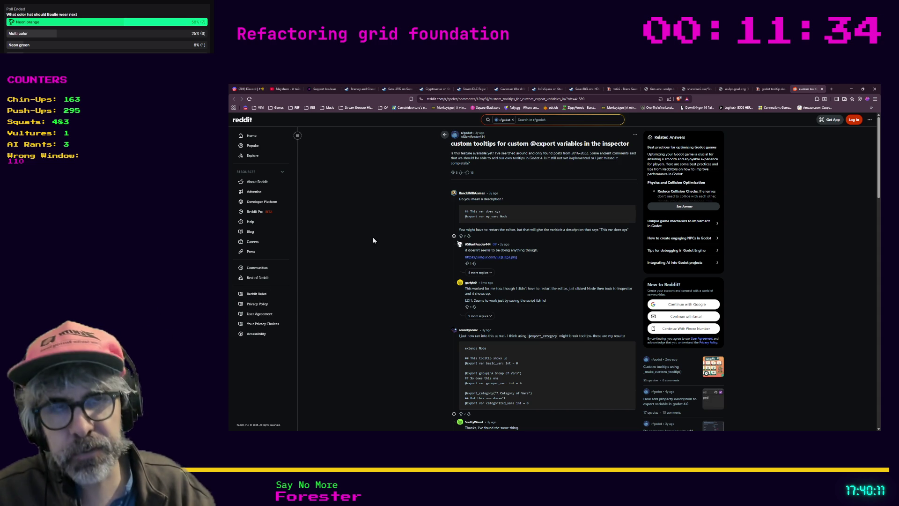
Search 'battle royale game genre' in a new tab and open the Wikipedia 'Battle royale game' article.
key(ctrl+t)
text(battle roy)
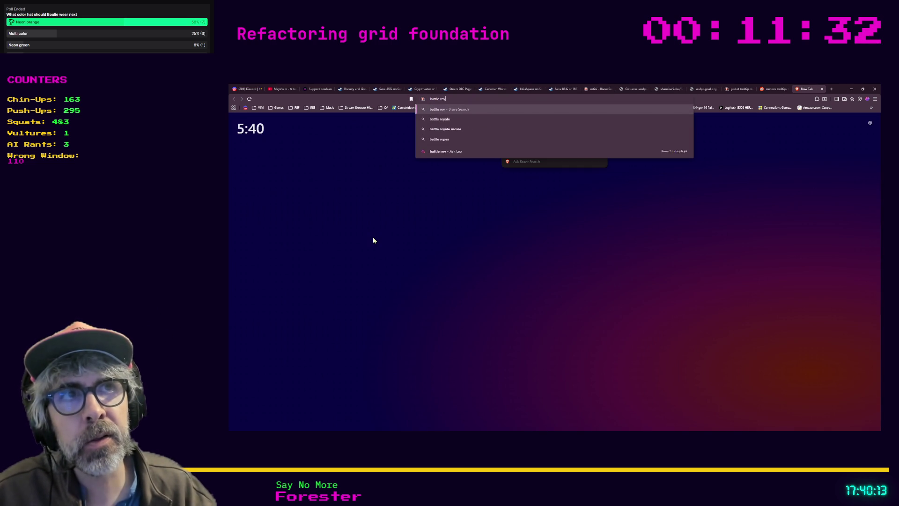
text(ale)
key(Return)
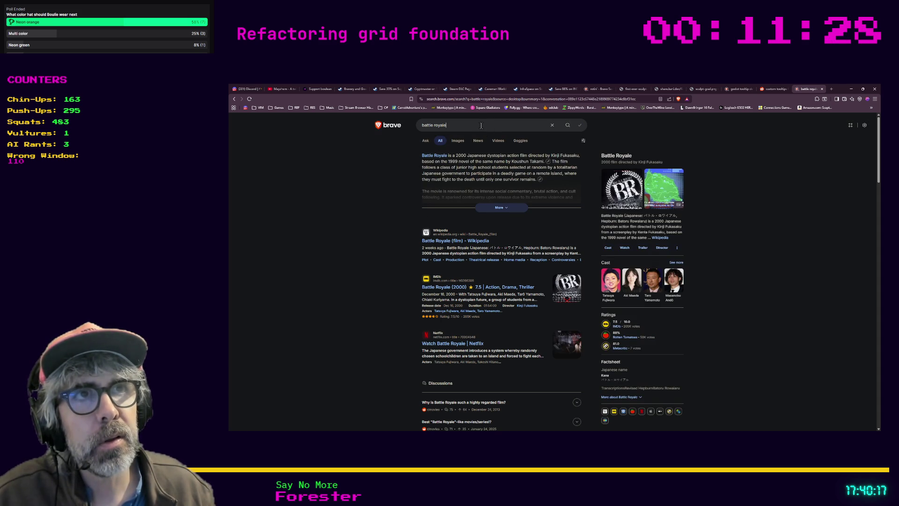
text( game genre)
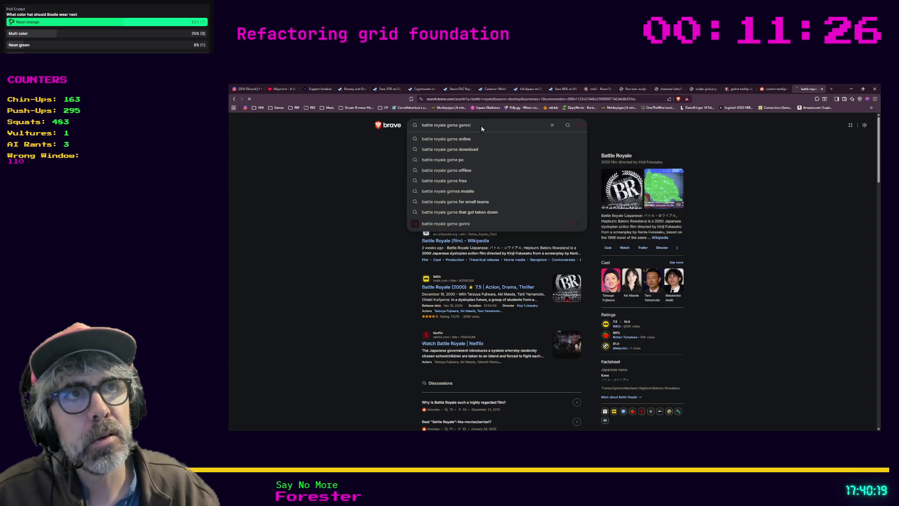
key(Return)
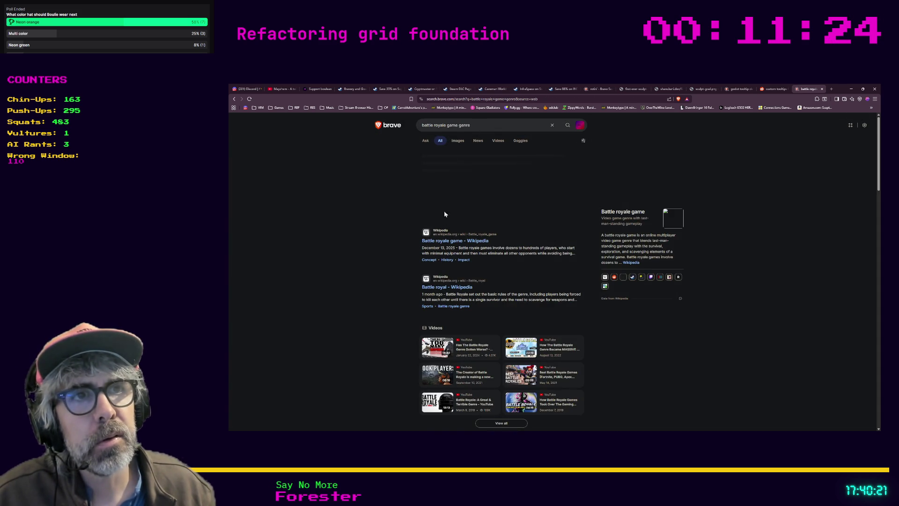
click(443, 241)
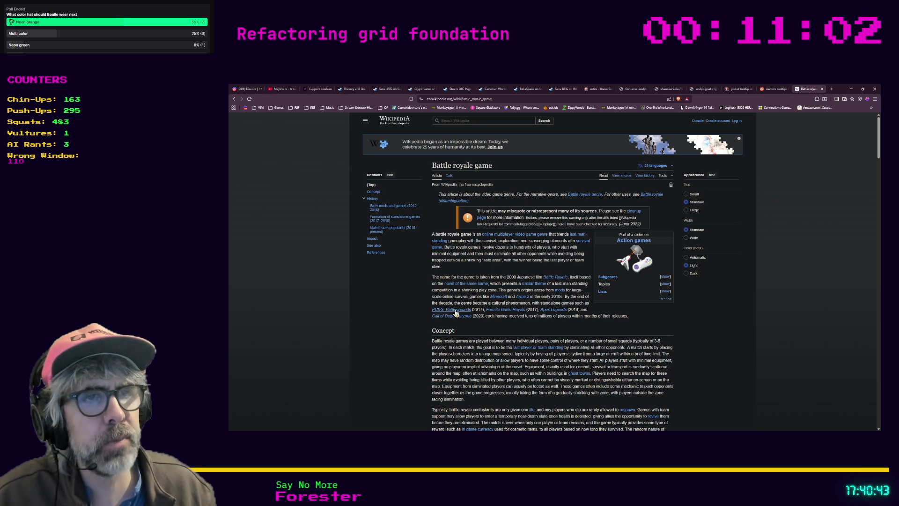
Read through the Battle royale game article, then minimise the browser window.
mouse_move(456, 317)
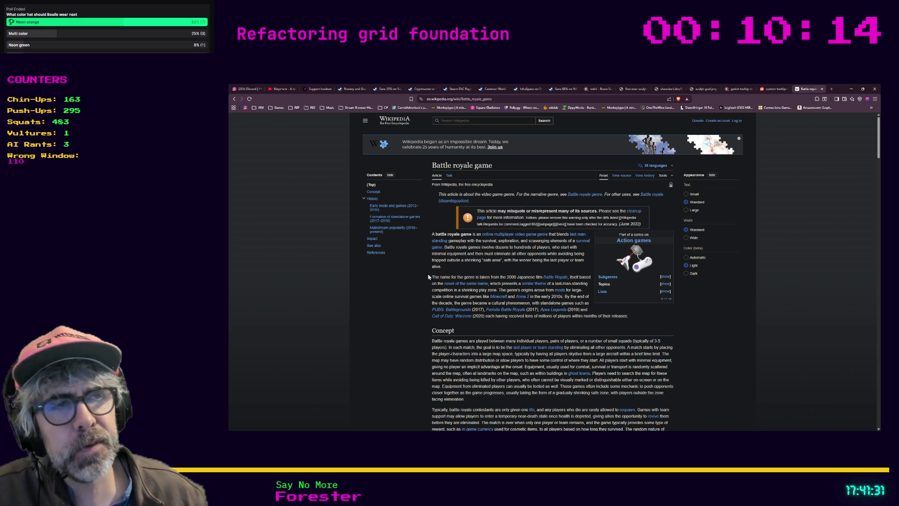
click(850, 90)
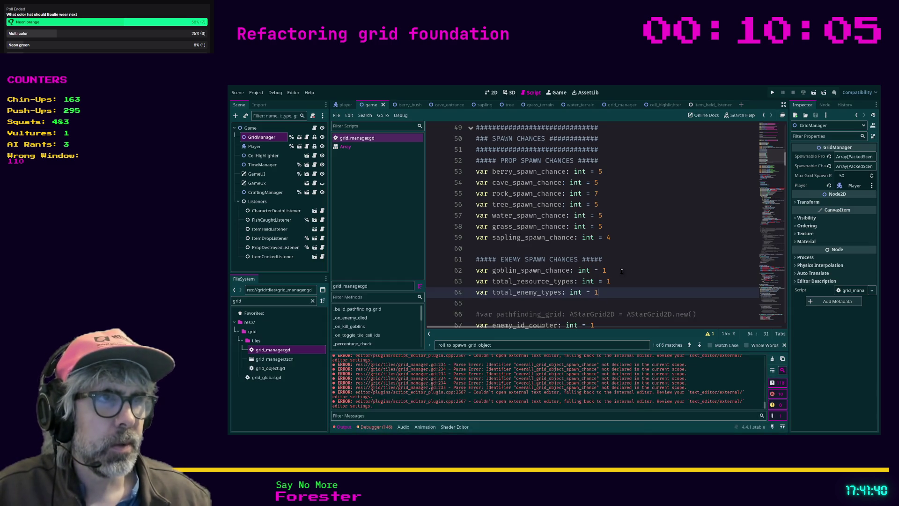
Bring Godot back to the front and scroll grid_manager.gd up to the spawn chance variables.
click(624, 270)
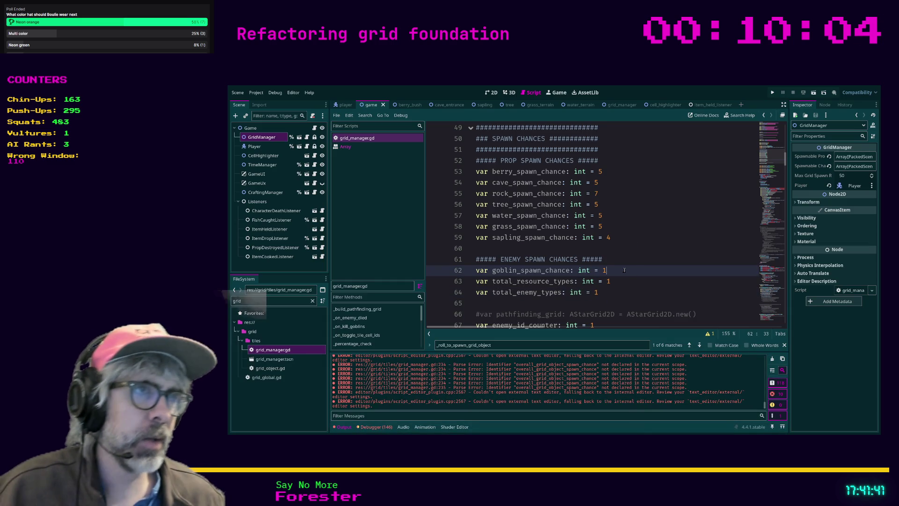
scroll(624, 270, up, 10)
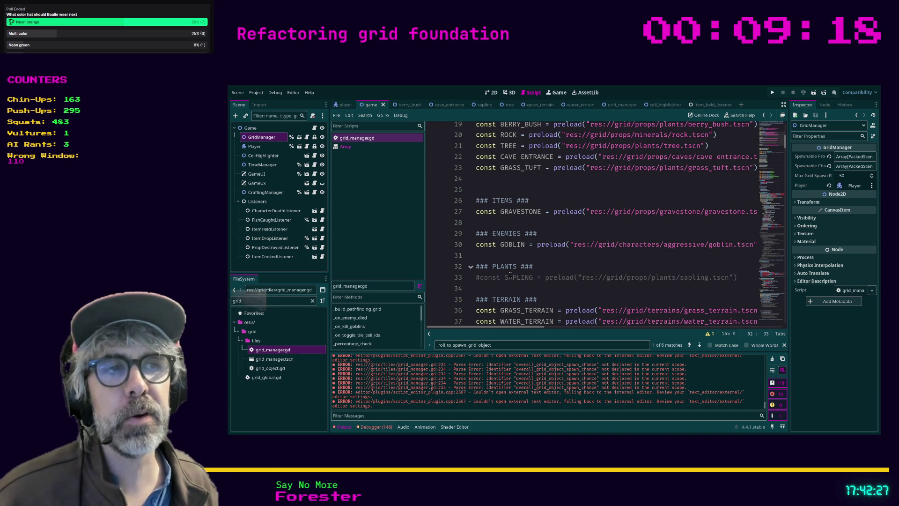
Delete the commented PLANTS/SAPLING lines and leftover blank lines, then save grid_manager.gd.
drag(511, 275, 510, 279)
click(526, 281)
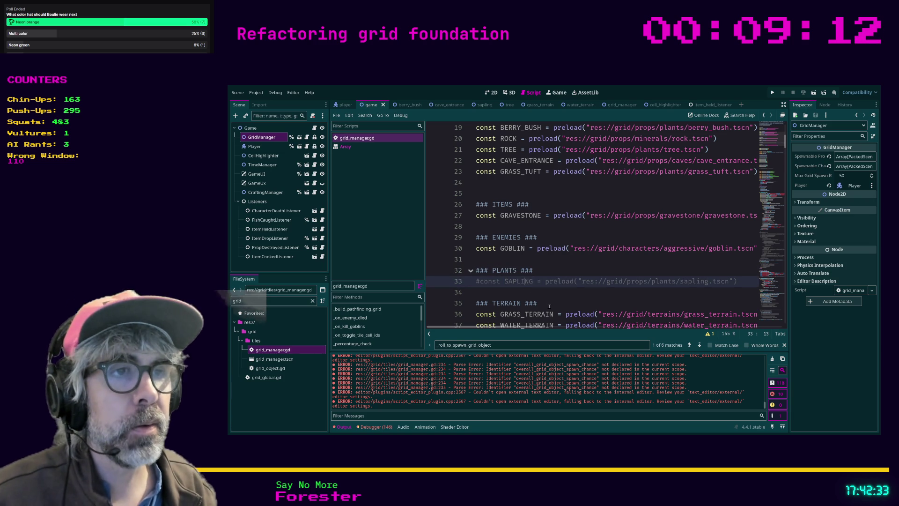
key(End)
key(shift+Up)
key(shift+Home)
key(BackSpace)
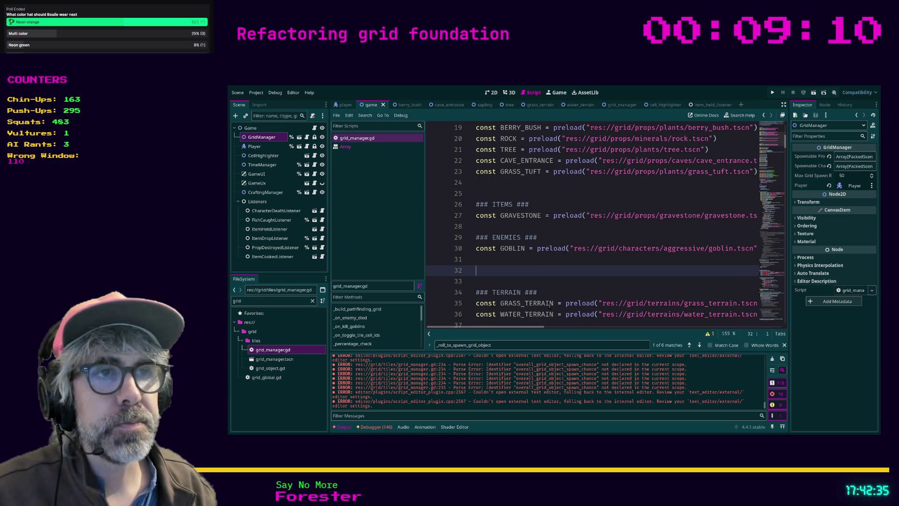
key(BackSpace)
key(Delete)
key(ctrl+s)
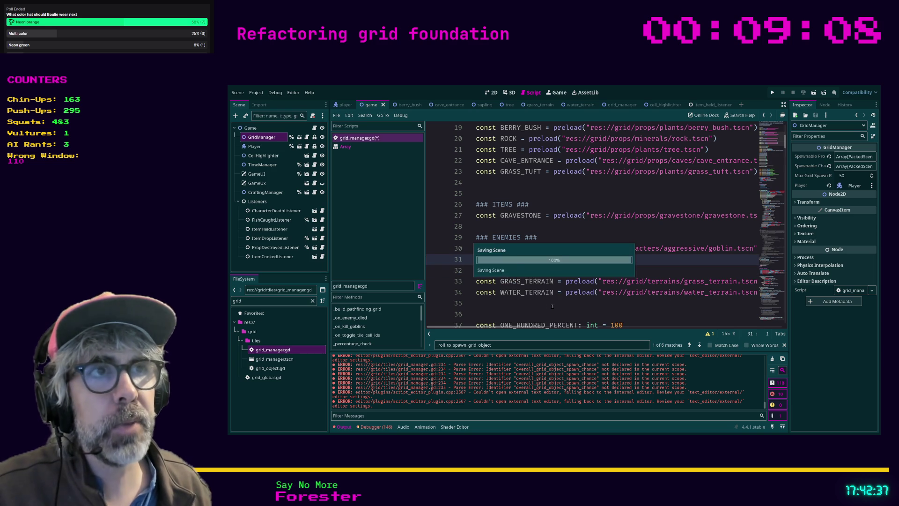
scroll(549, 306, up, 6)
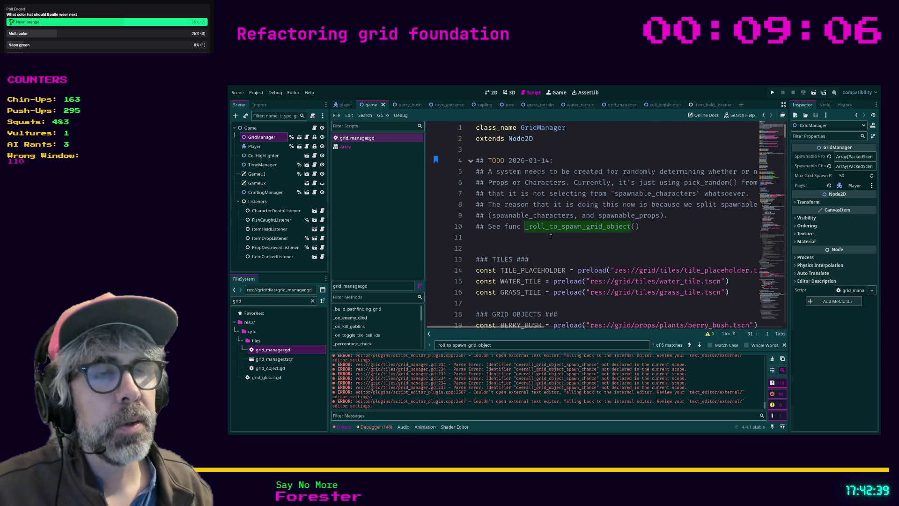
Change the dated TODO note on line 4 to DONE.
click(499, 242)
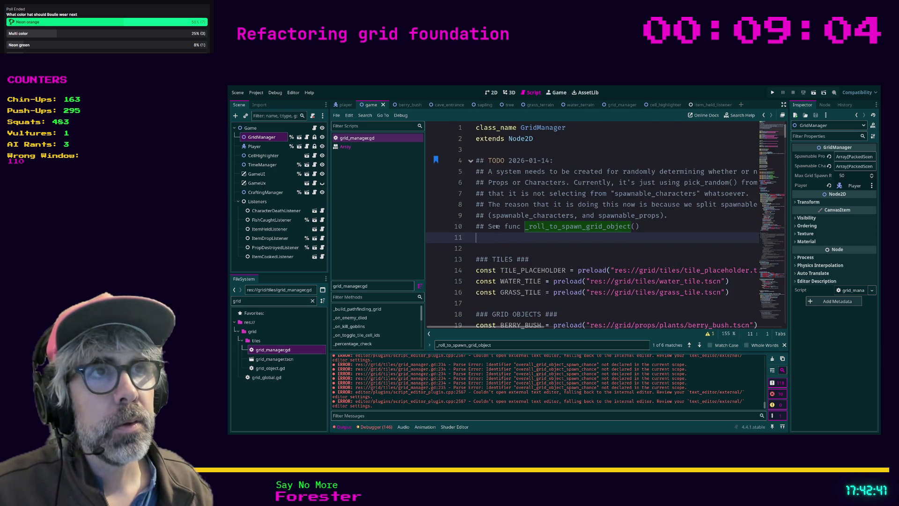
double_click(496, 160)
text(DONE)
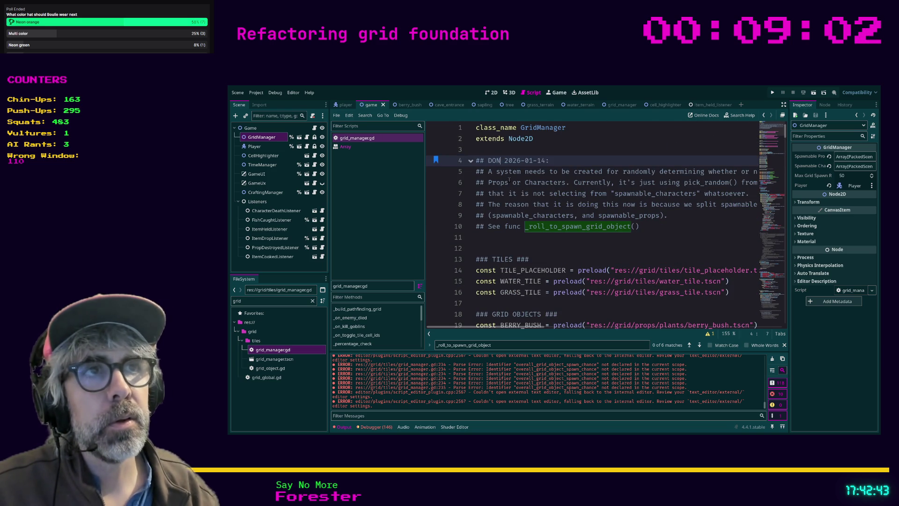
click(487, 238)
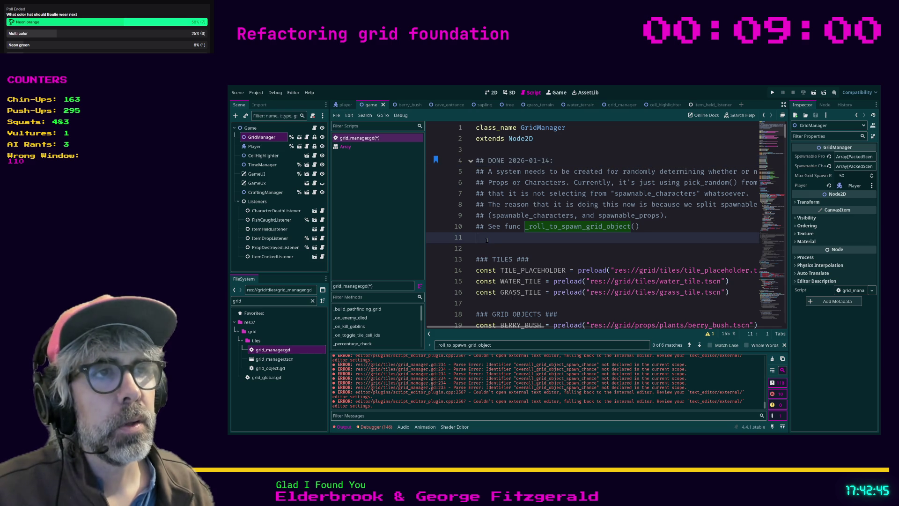
scroll(487, 239, down, 1)
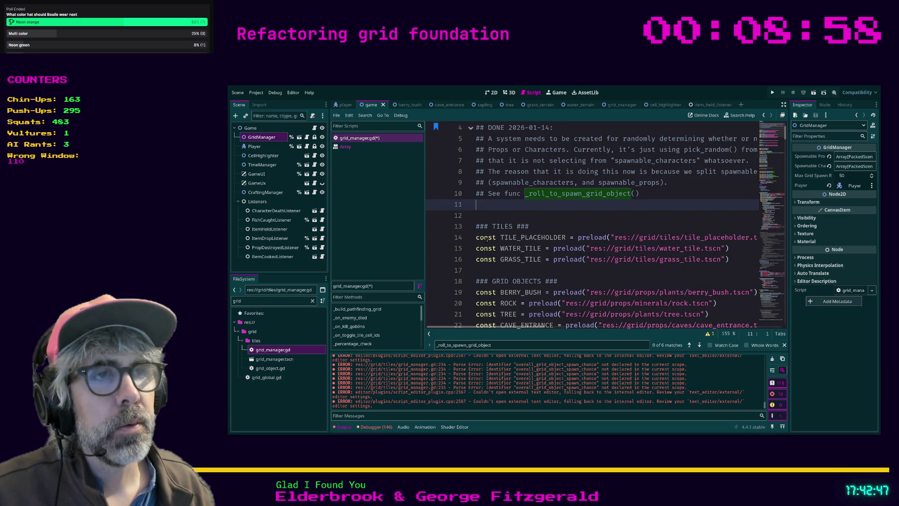
Search grid_manager.gd for berry_spawn_chance, finding only its declaration (1 of 1).
scroll(487, 240, up, 1)
scroll(487, 239, down, 7)
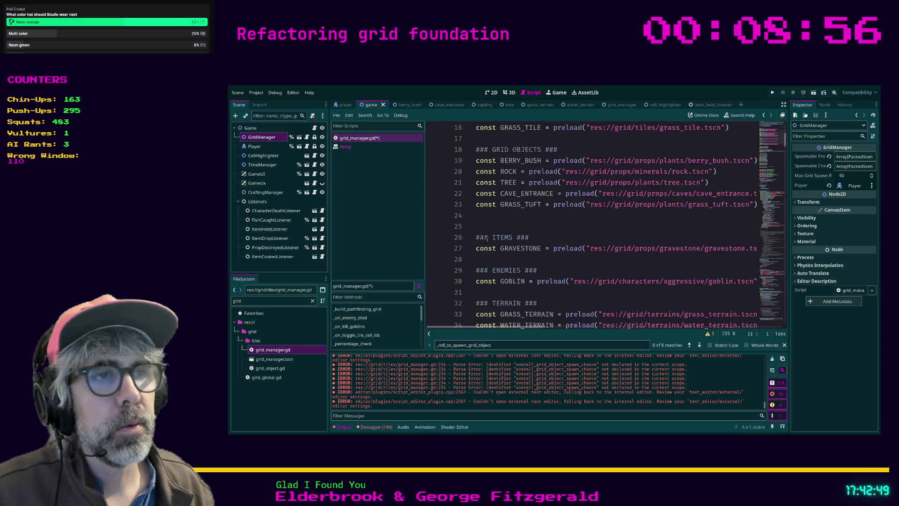
scroll(487, 234, down, 4)
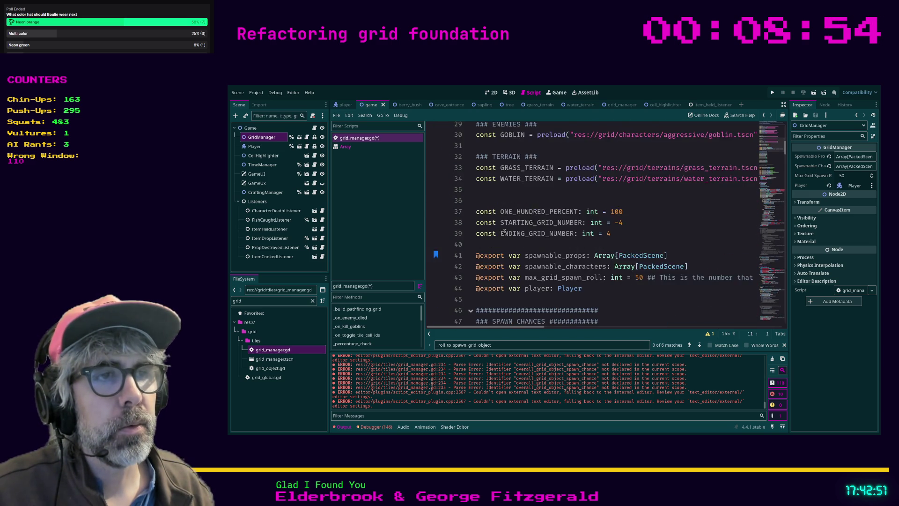
scroll(500, 224, down, 5)
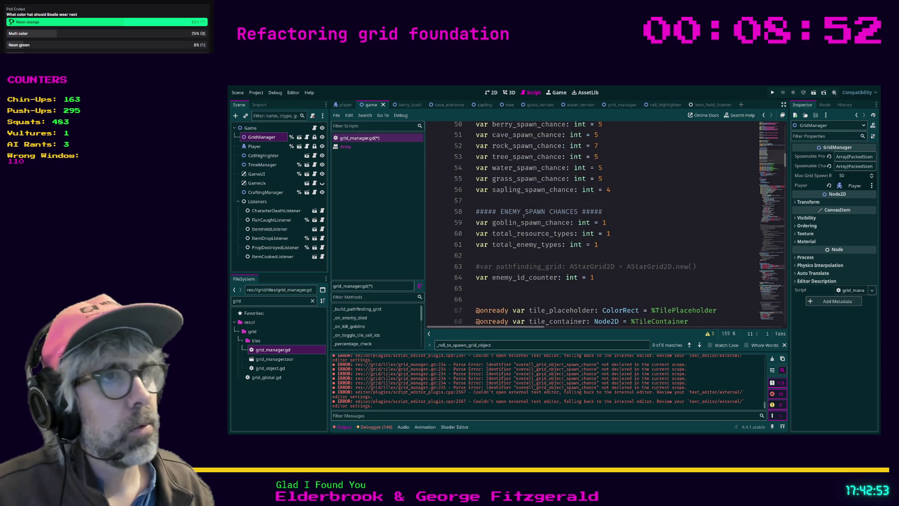
scroll(609, 225, up, 1)
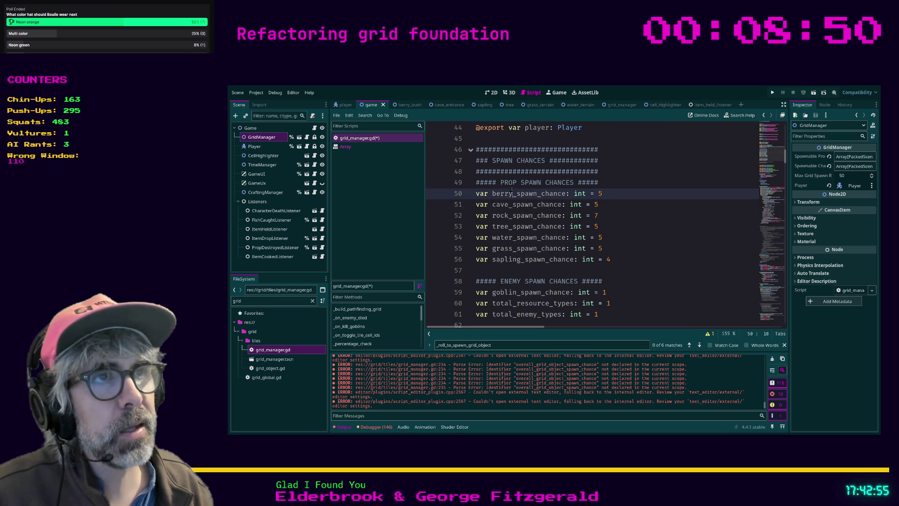
double_click(524, 193)
click(637, 200)
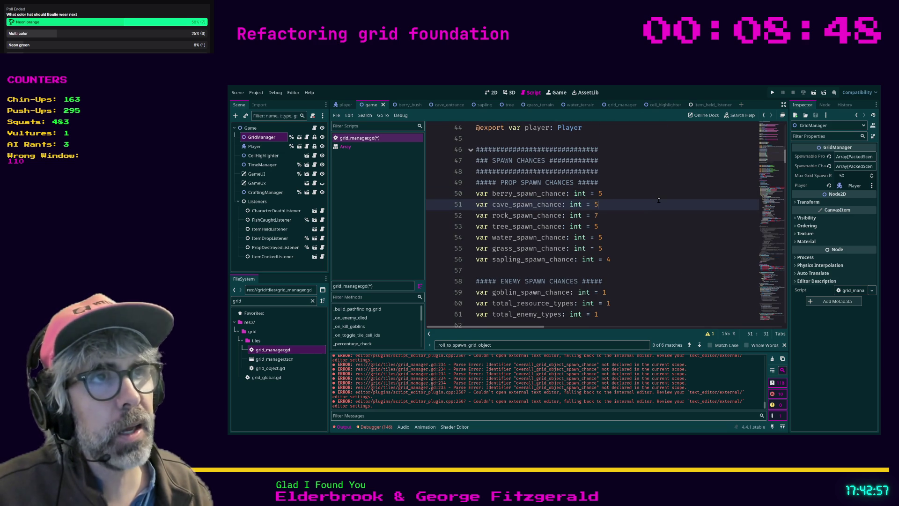
key(ctrl+f)
text(berry_)
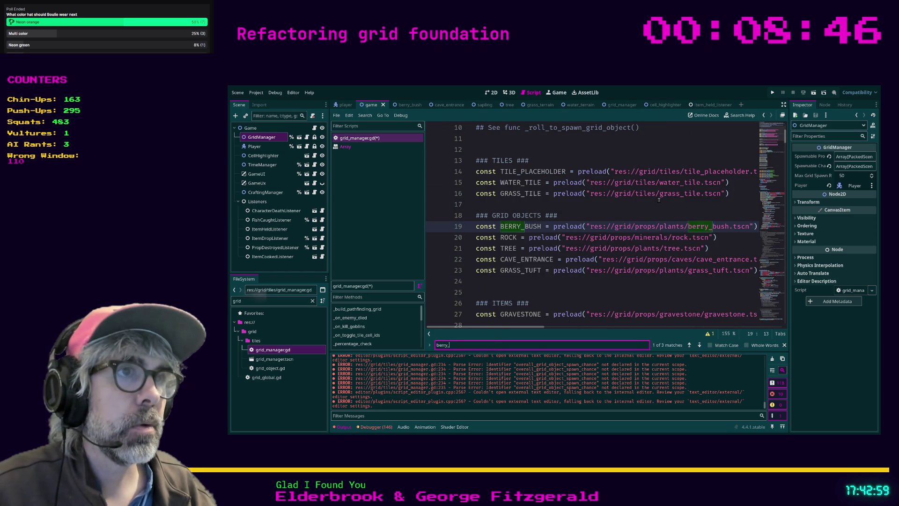
text(spawn_chance)
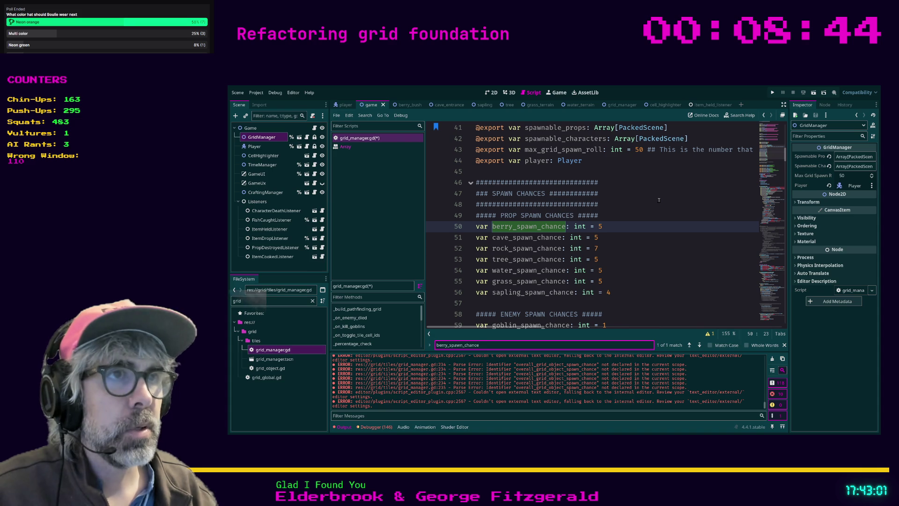
Change the search term to cave to look up cave_spawn_chance.
key(Home)
key(Delete)
key(Delete)
key(Delete)
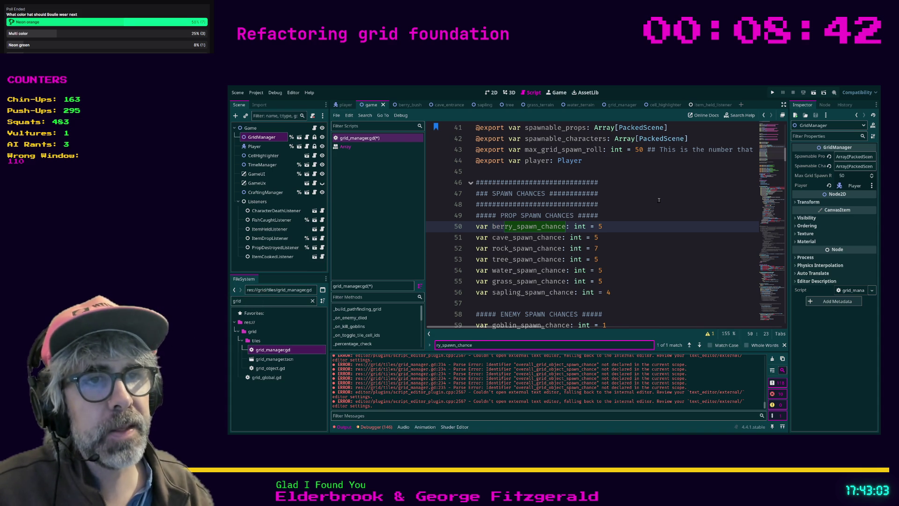
text(cave)
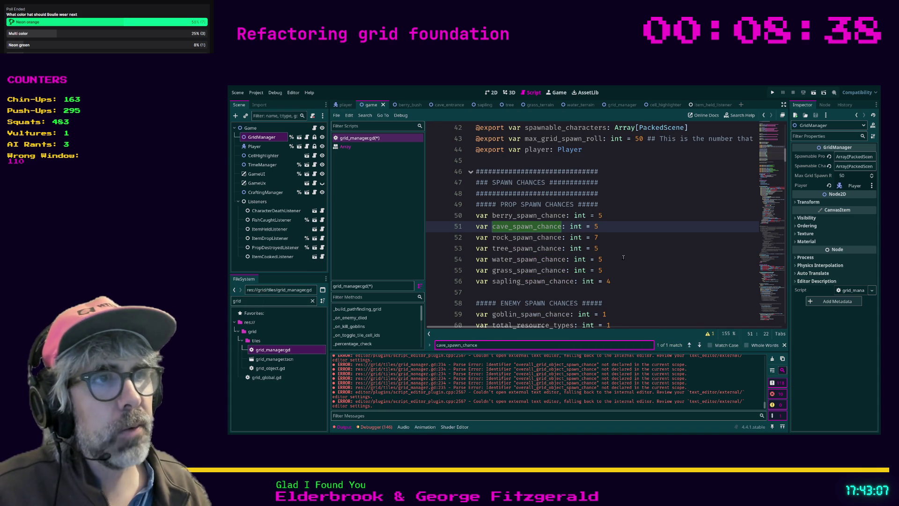
Comment out the seven prop spawn-chance variables on lines 50–56.
drag(618, 281, 440, 219)
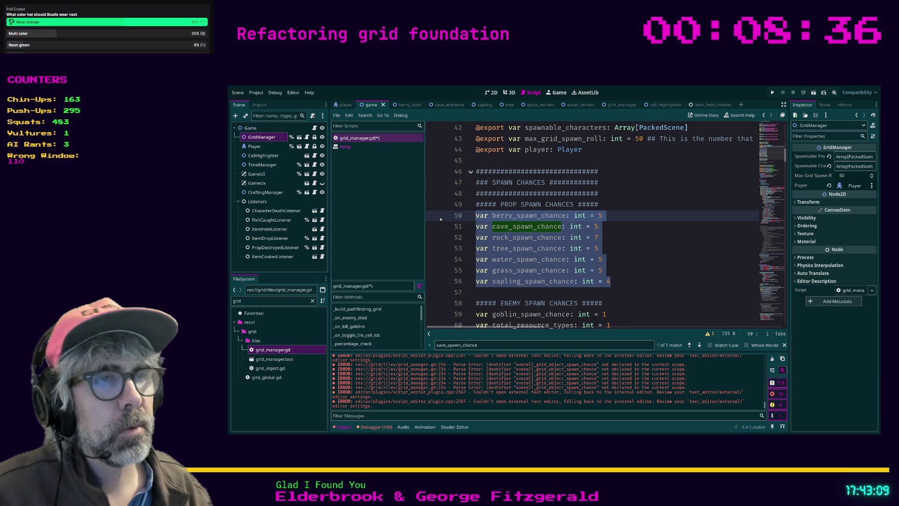
key(ctrl+k)
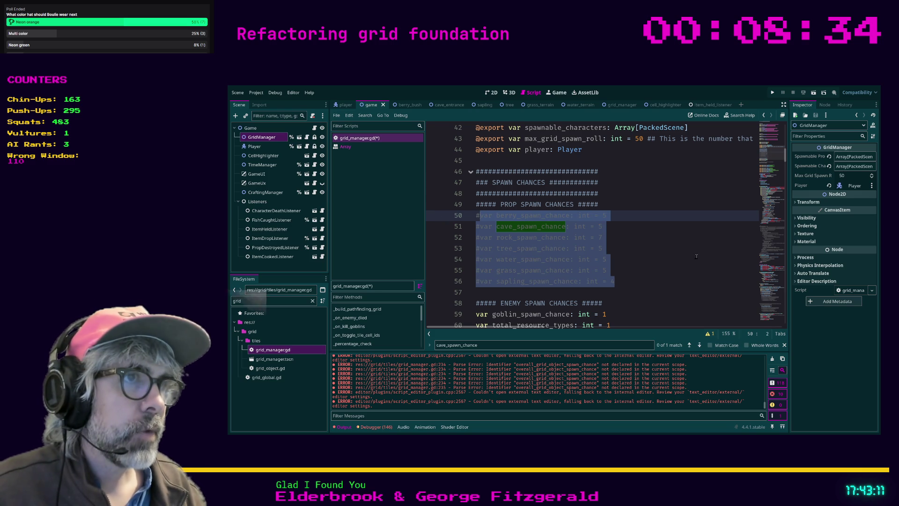
click(623, 259)
Comment out the three enemy spawn-chance variables on lines 59–61 and jump to the line 115 error.
scroll(664, 211, down, 2)
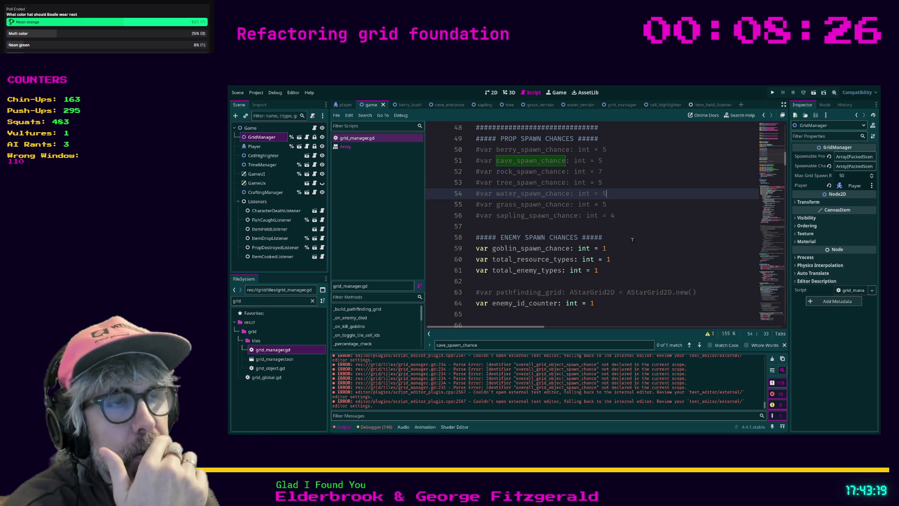
drag(615, 270, 448, 253)
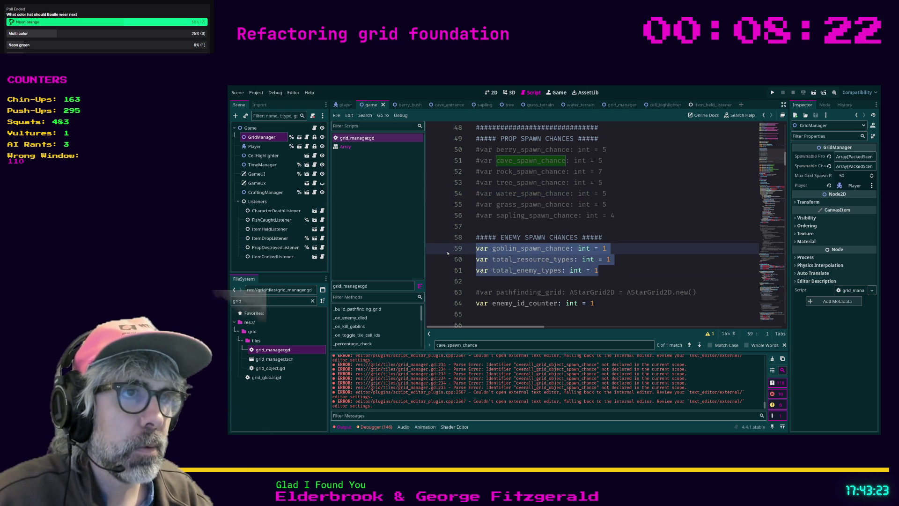
key(ctrl+k)
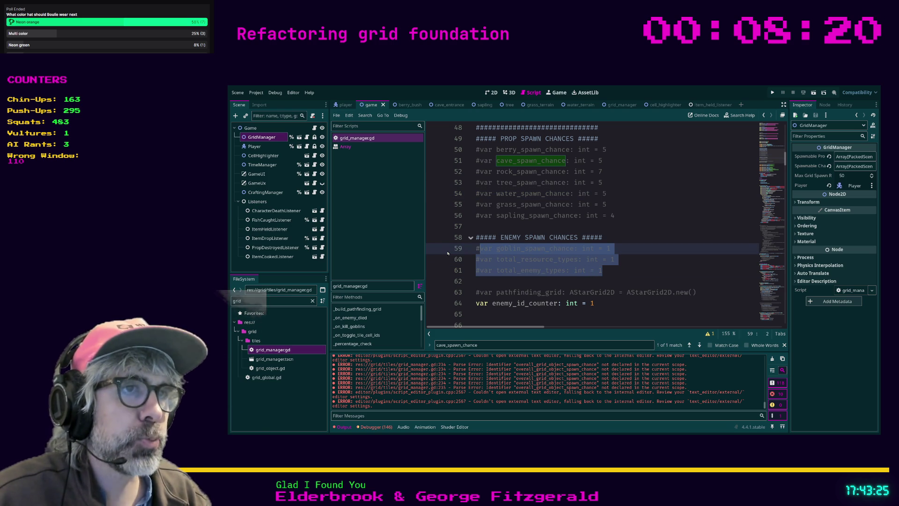
click(628, 269)
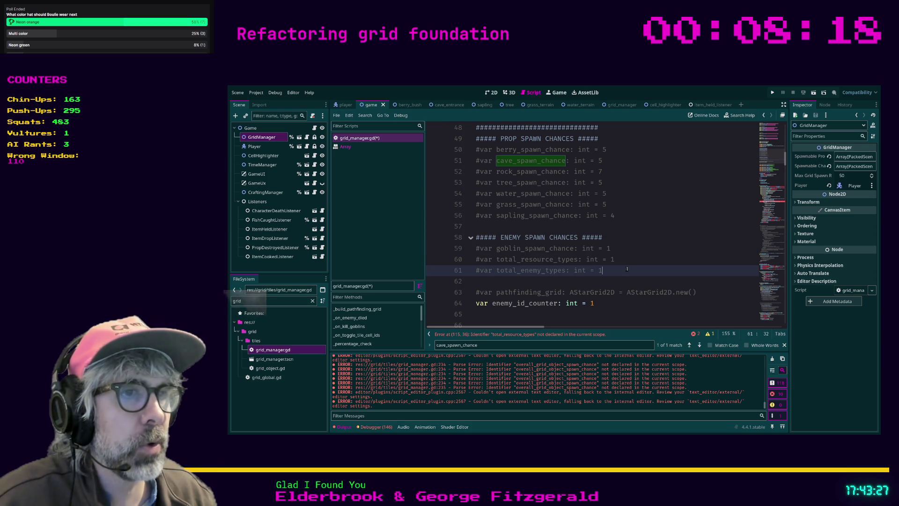
click(528, 335)
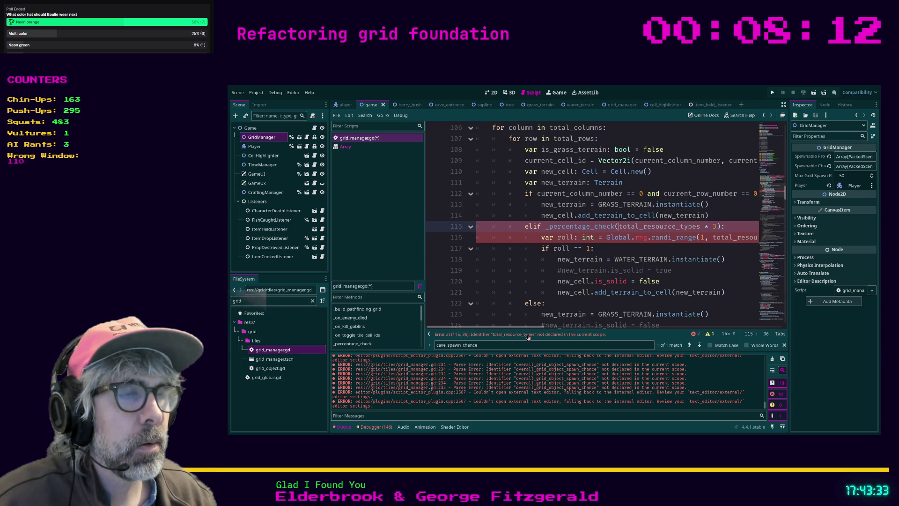
Uncomment the total_resource_types declaration on line 60.
scroll(580, 265, up, 1)
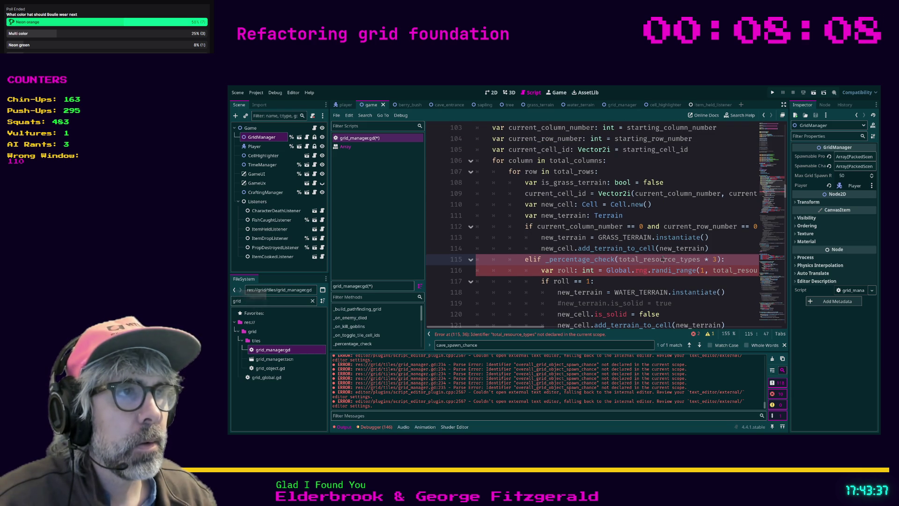
scroll(661, 268, up, 18)
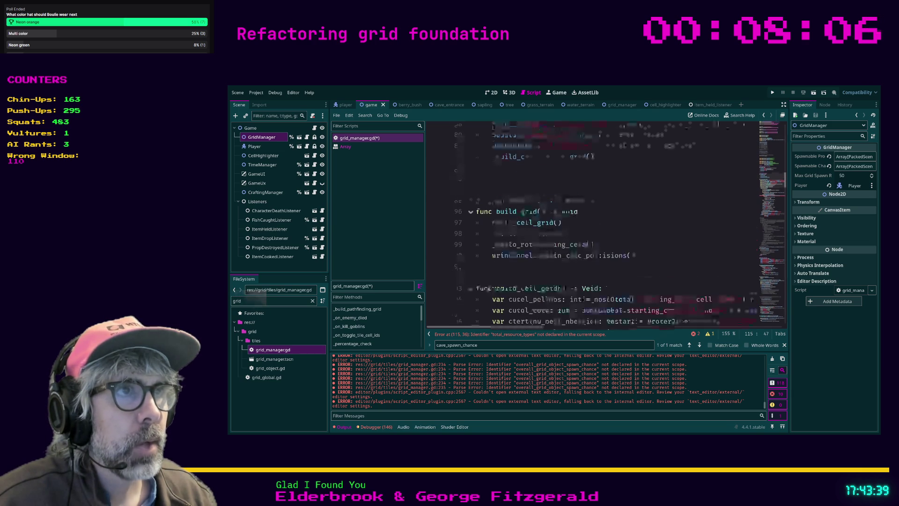
scroll(609, 266, up, 3)
scroll(538, 255, down, 3)
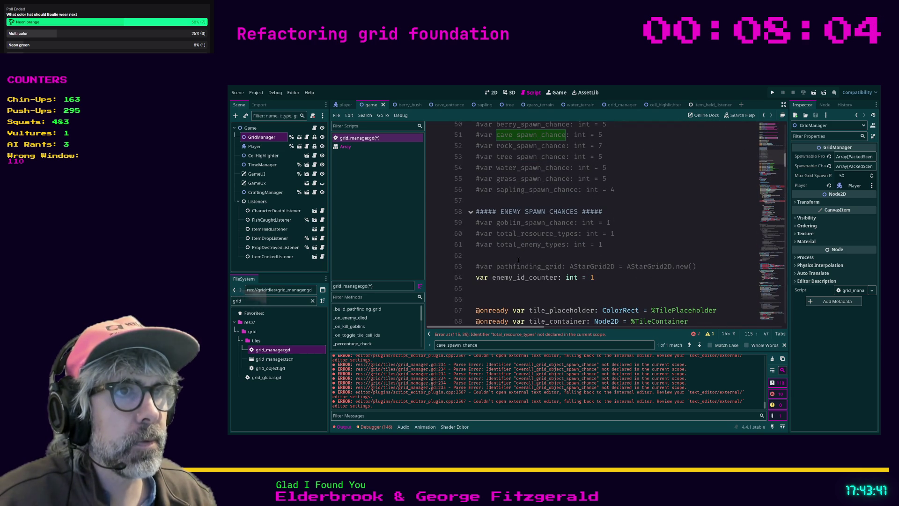
click(479, 235)
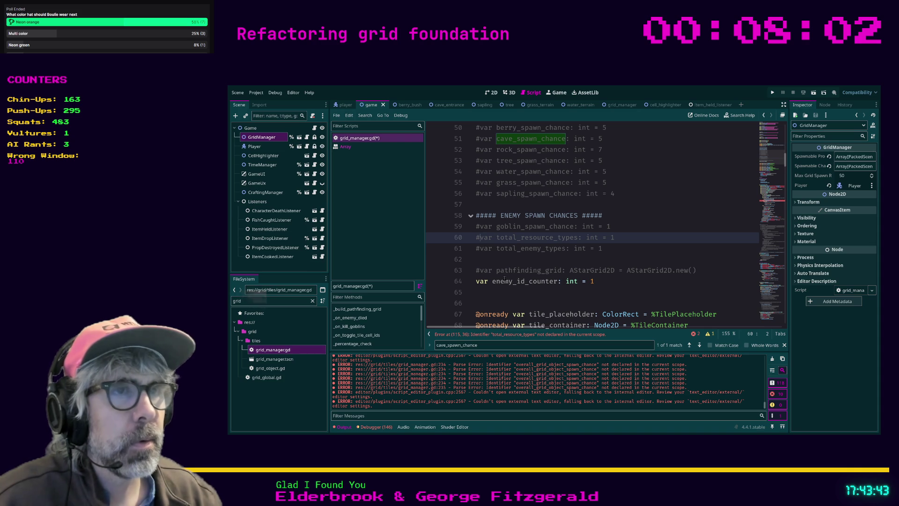
key(BackSpace)
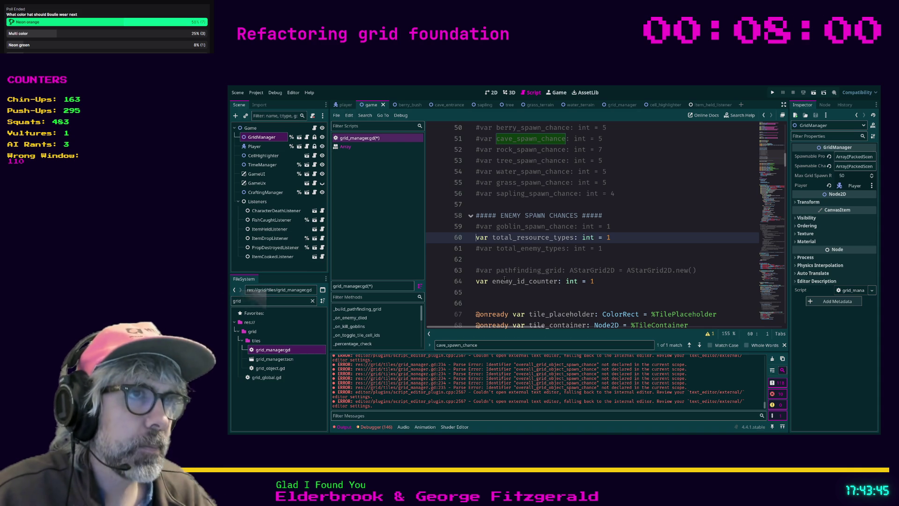
Append the comment '## TODO Analyze why this is being used' to line 60.
key(End)
text(##)
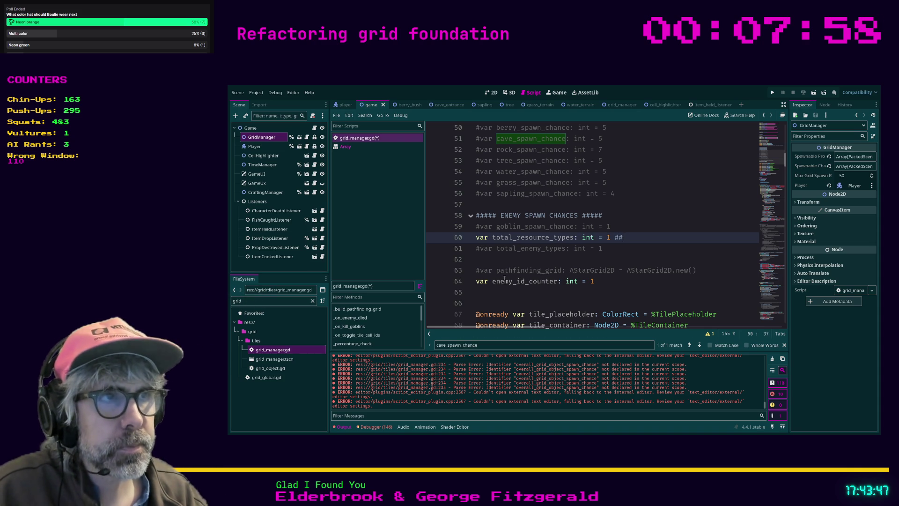
text( TODO See what w)
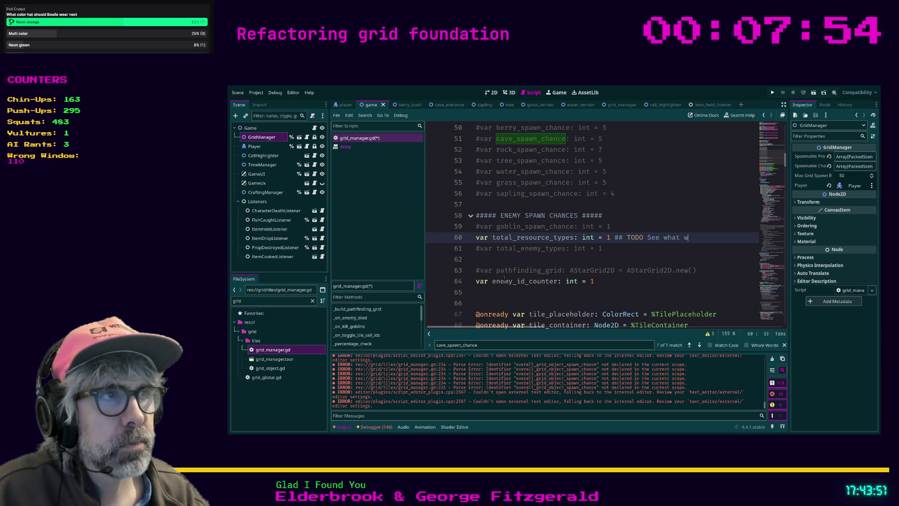
text(e are)
key(BackSpace)
key(BackSpace)
key(BackSpace)
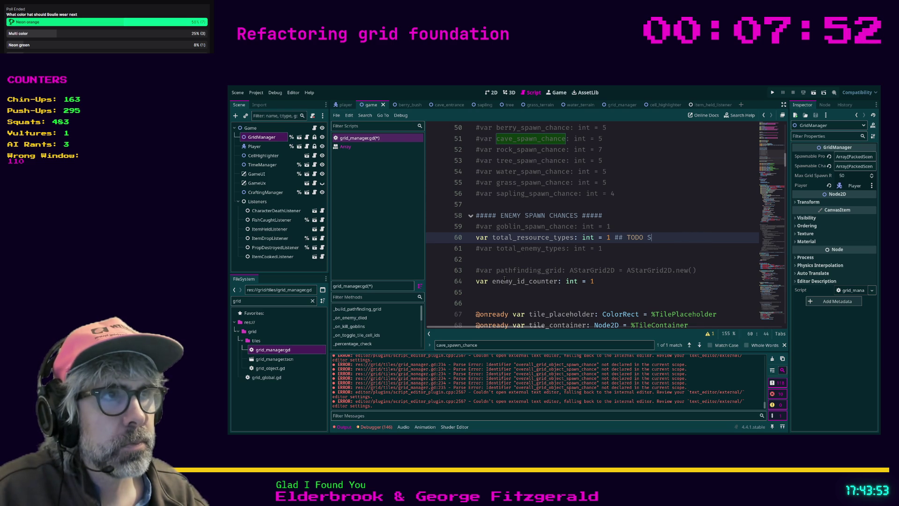
text(yz)
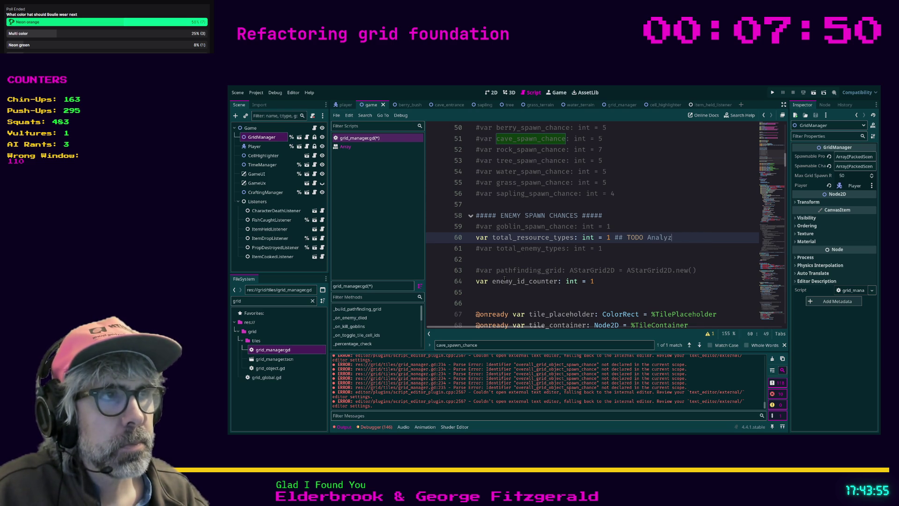
text(e what this is be)
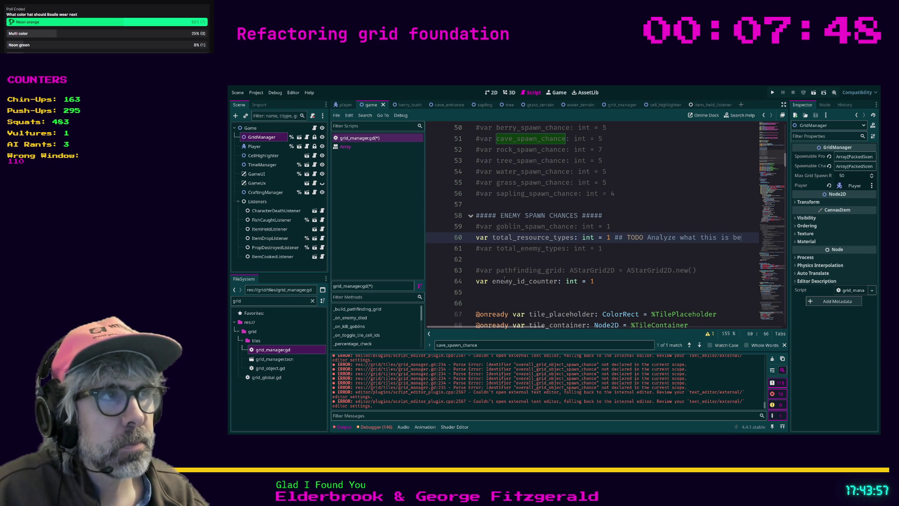
text(ing used for)
key(ctrl+BackSpace)
key(ctrl+BackSpace)
key(ctrl+BackSpace)
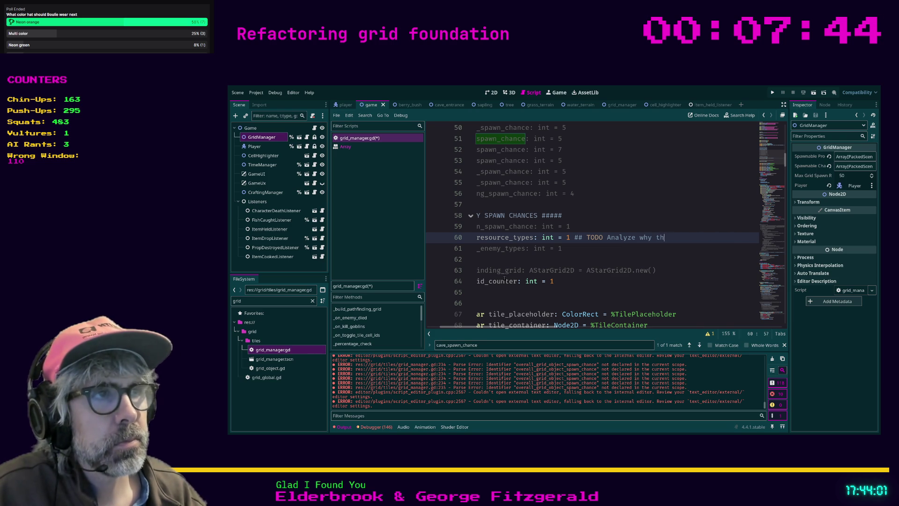
text(is ie)
key(BackSpace)
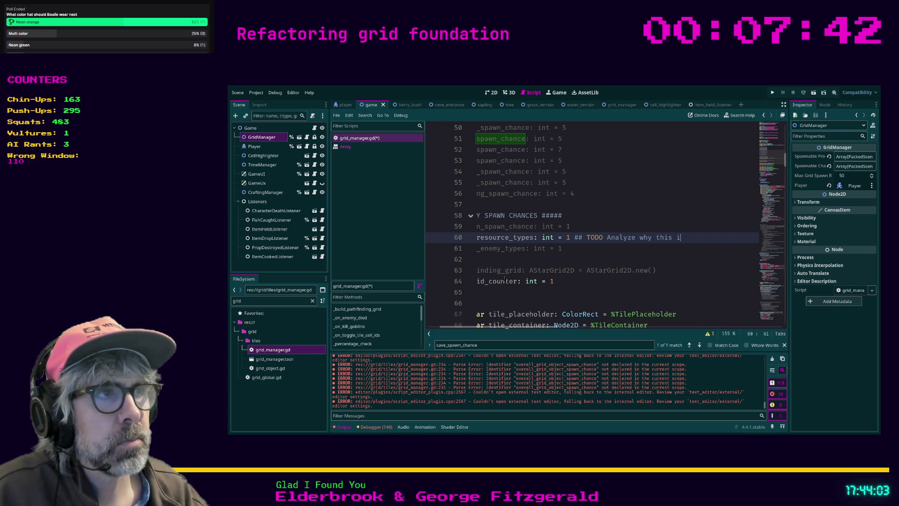
text(s being used)
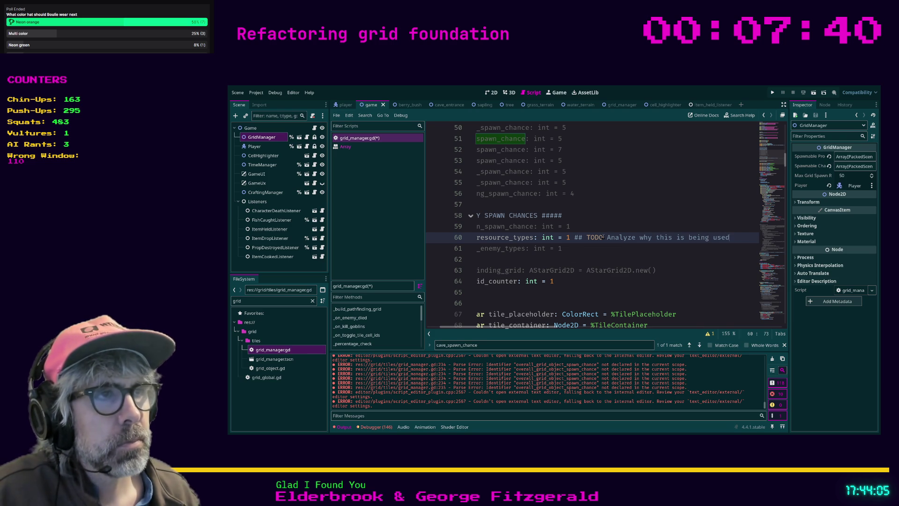
Insert the date 2026-01-15 into the TODO note and save grid_manager.gd.
click(606, 237)
text(2026)
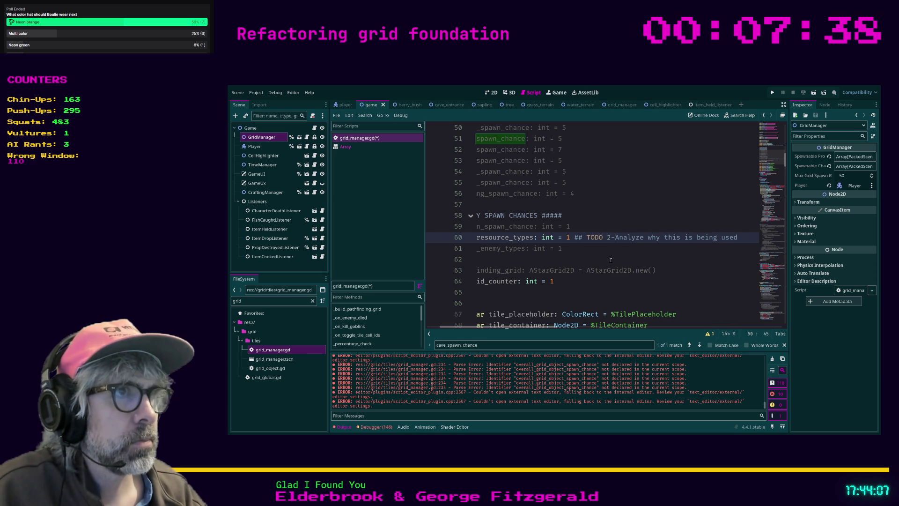
text(-11-15:)
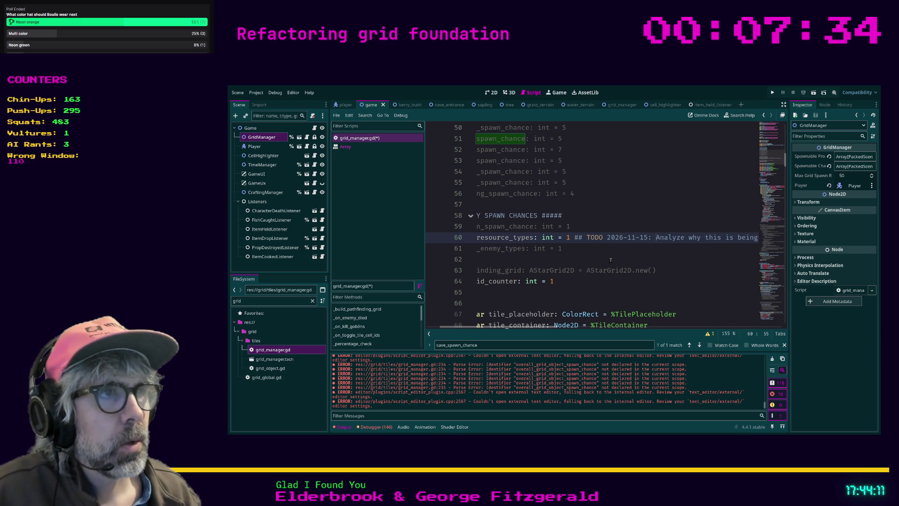
key(Left)
key(Left)
key(Left)
key(BackSpace)
text(0)
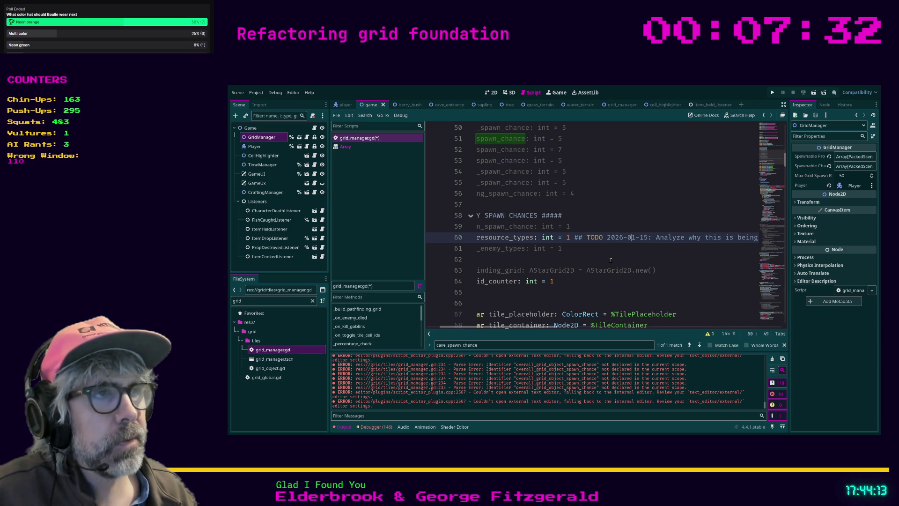
key(ctrl+s)
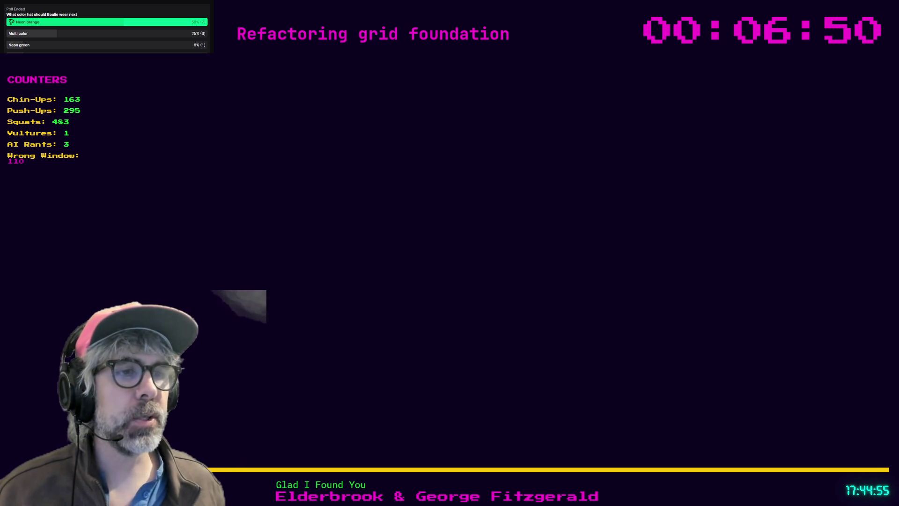
Search Brave for 'tibia steam' and open the Tibia news result on tibia.com.
key(ctrl+t)
text(tibi)
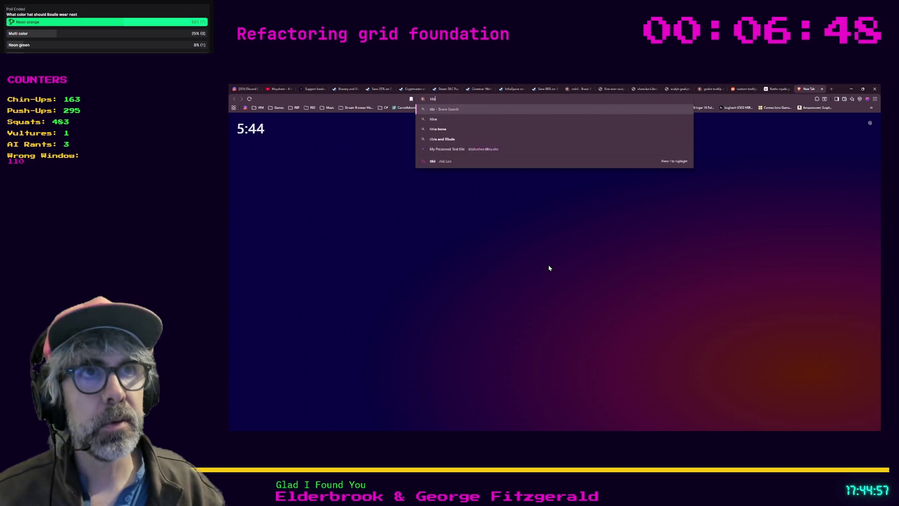
text(a steam)
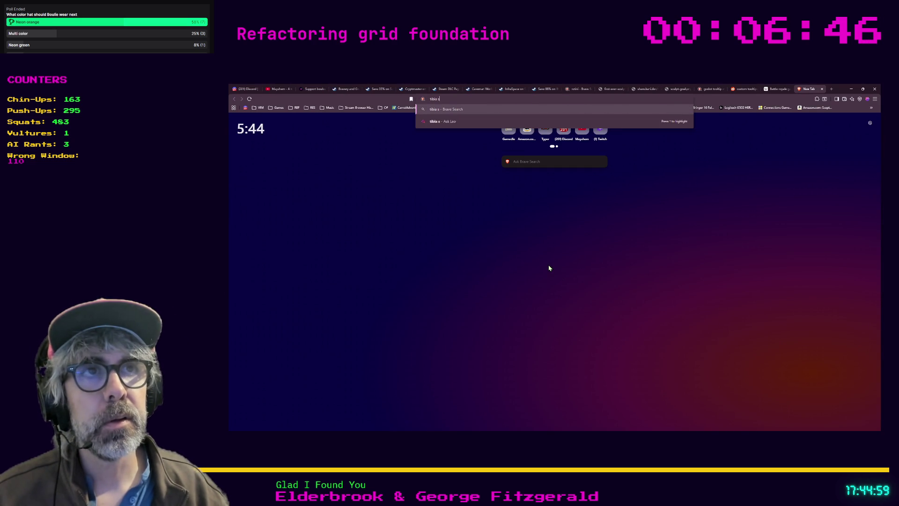
key(Return)
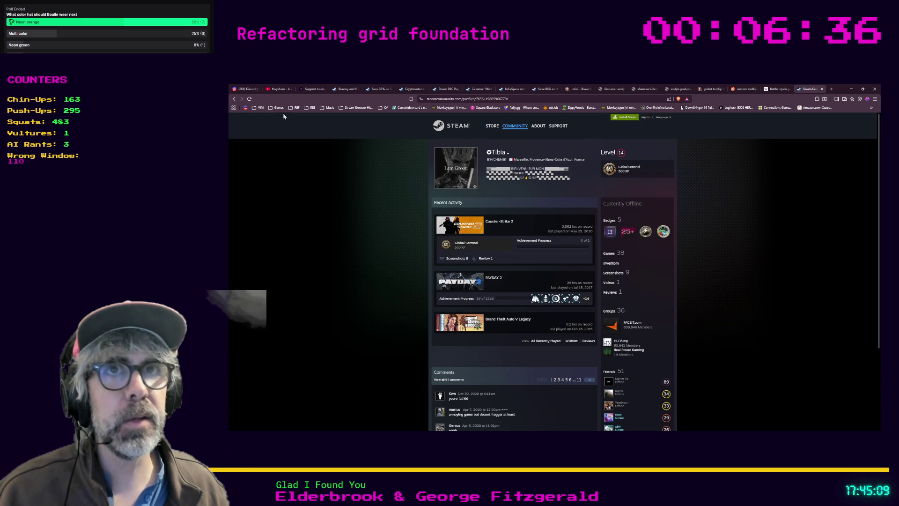
click(234, 99)
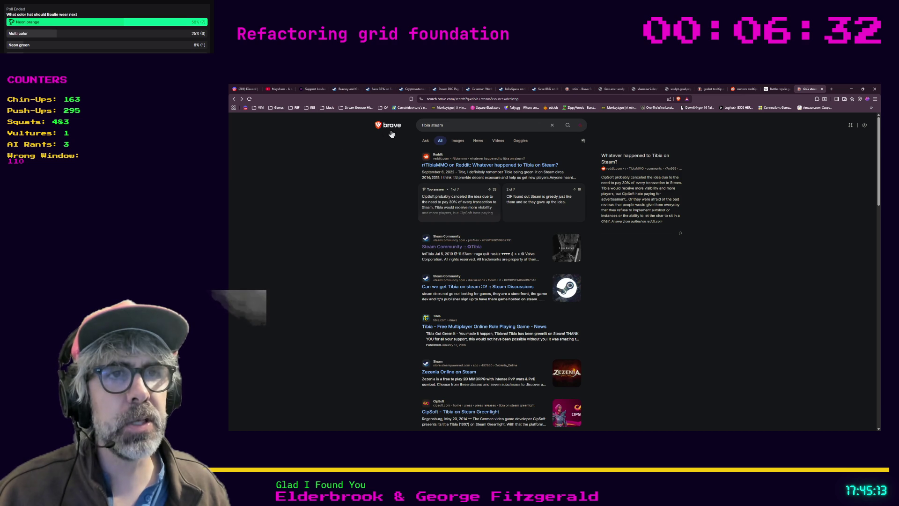
click(477, 327)
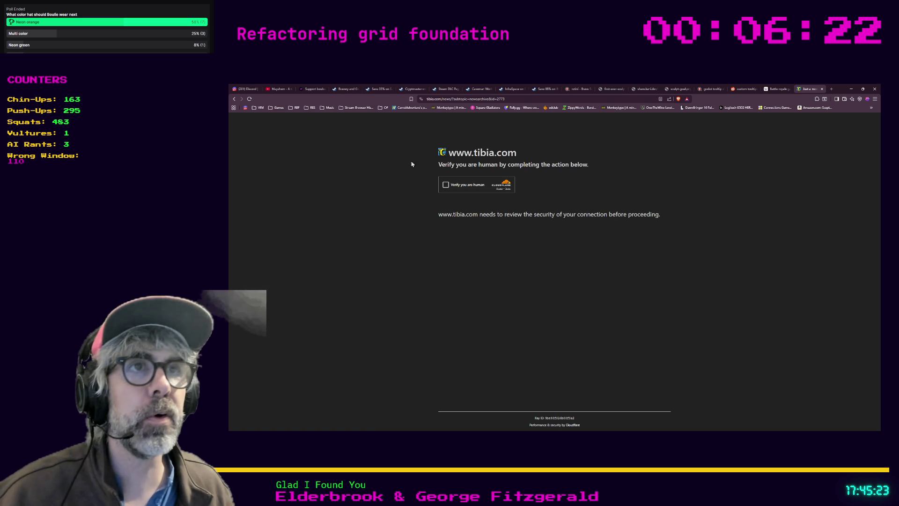
Pass the Cloudflare human check and bookmark the 'Tibia Got Greenlit!' news page.
click(445, 185)
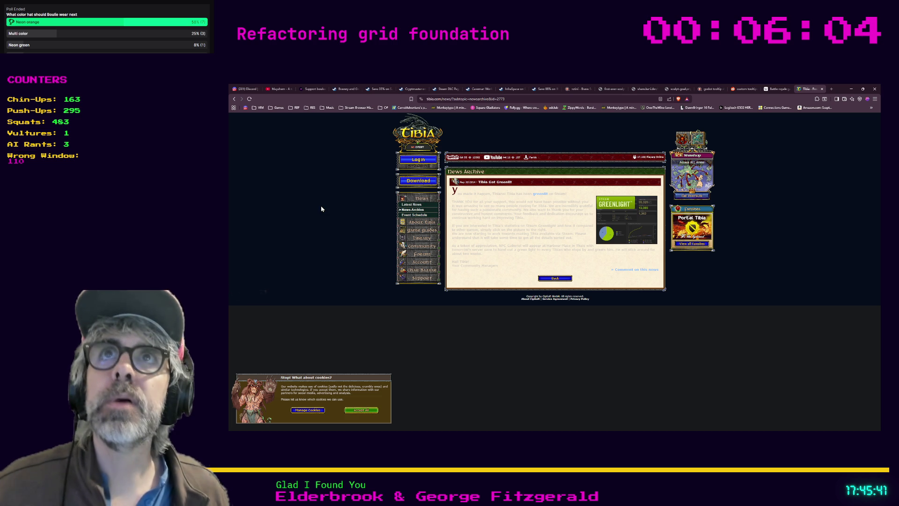
click(461, 99)
drag(461, 99, 466, 111)
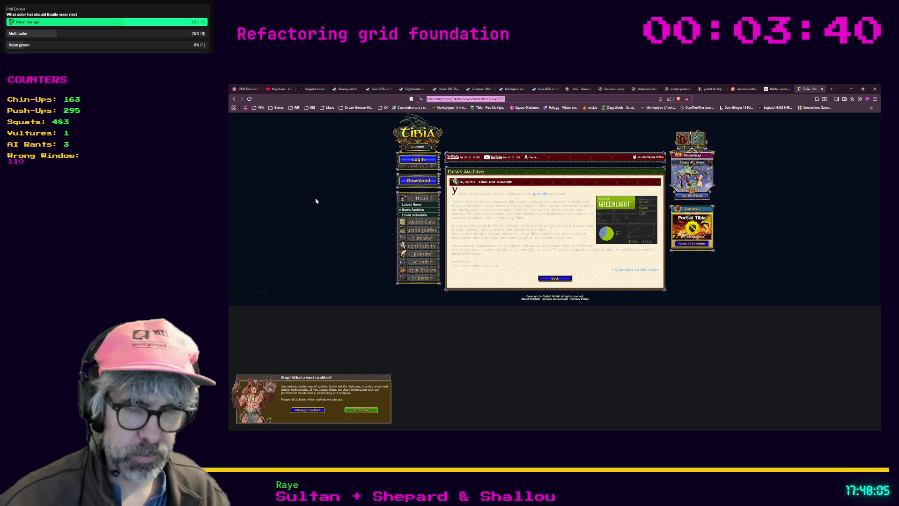
key(ctrl+t)
Search Brave for 'strange antiquities' and open the 'Strange Antiquities on Steam' result.
text(strange amti)
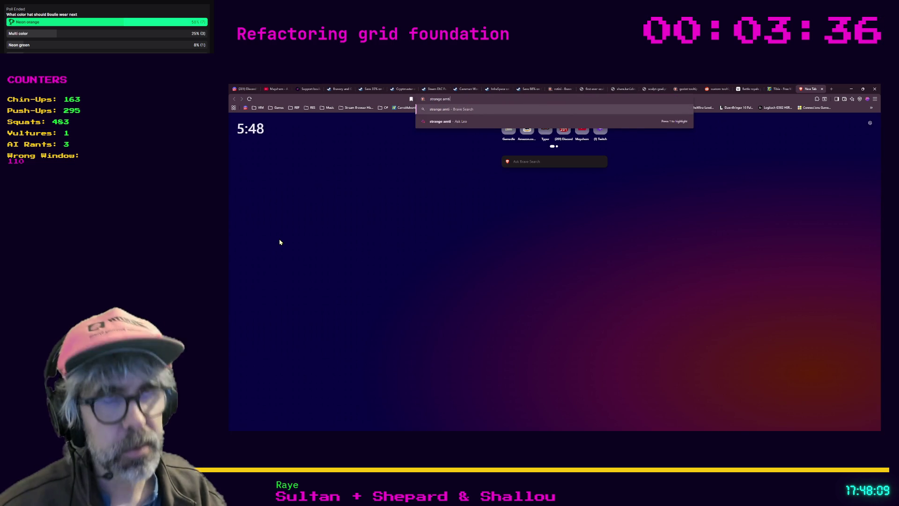
text(quites)
key(Return)
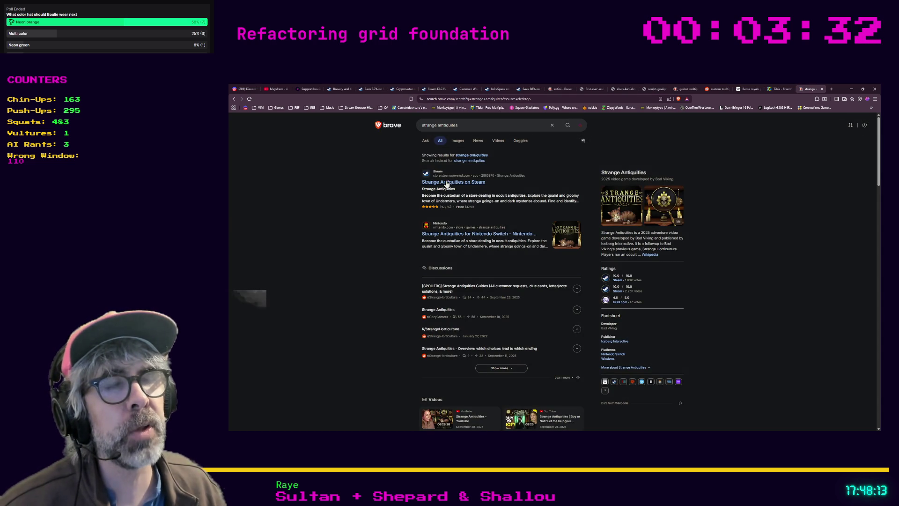
click(428, 182)
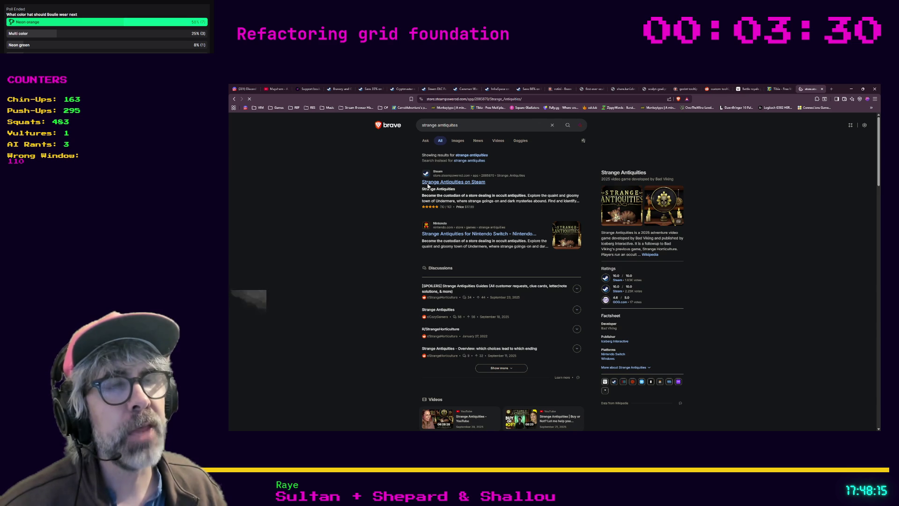
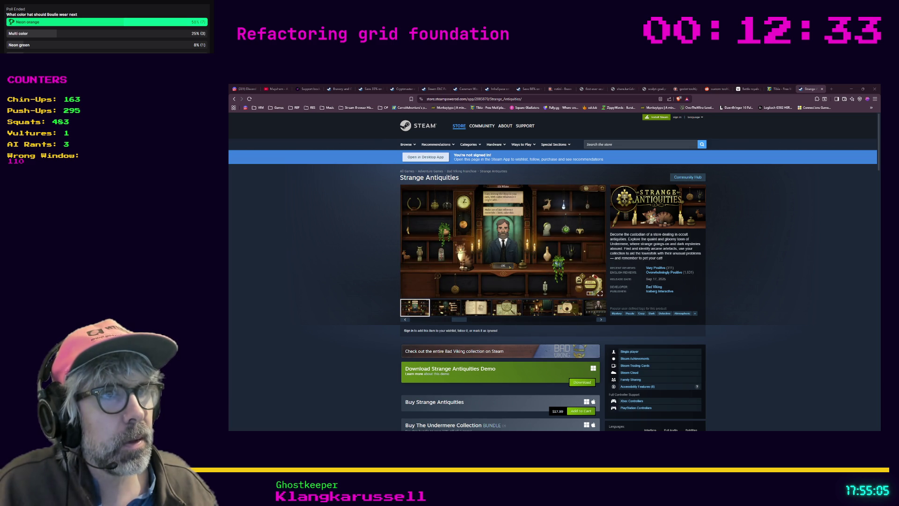
Page through the enlarged Strange Antiquities screenshots to image 11 of 15, then close the viewer.
click(439, 270)
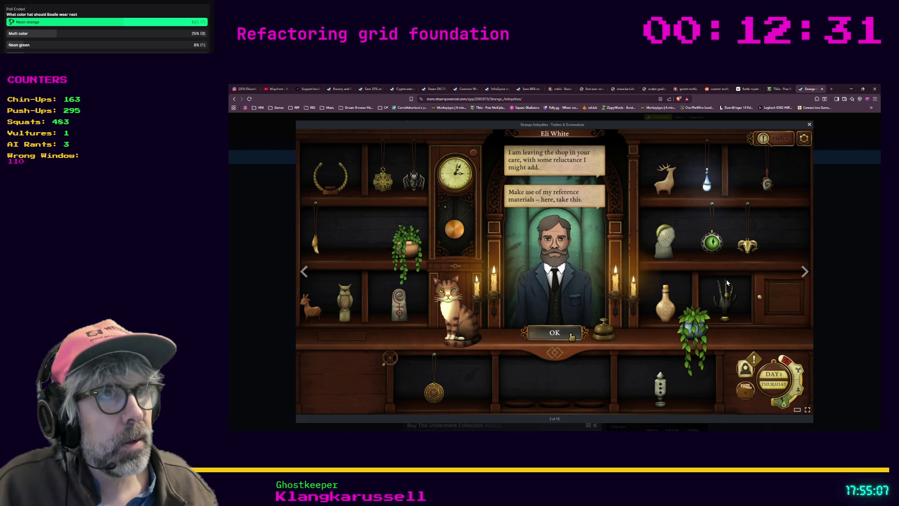
click(805, 276)
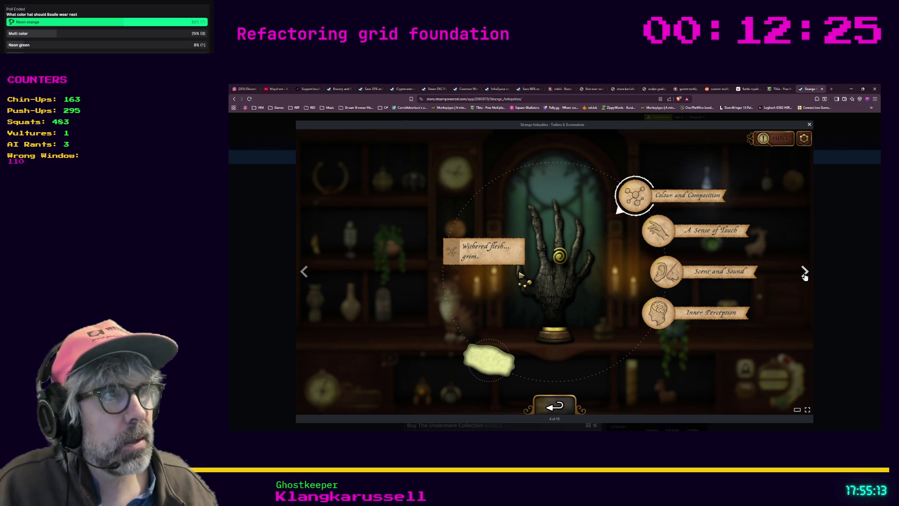
click(804, 278)
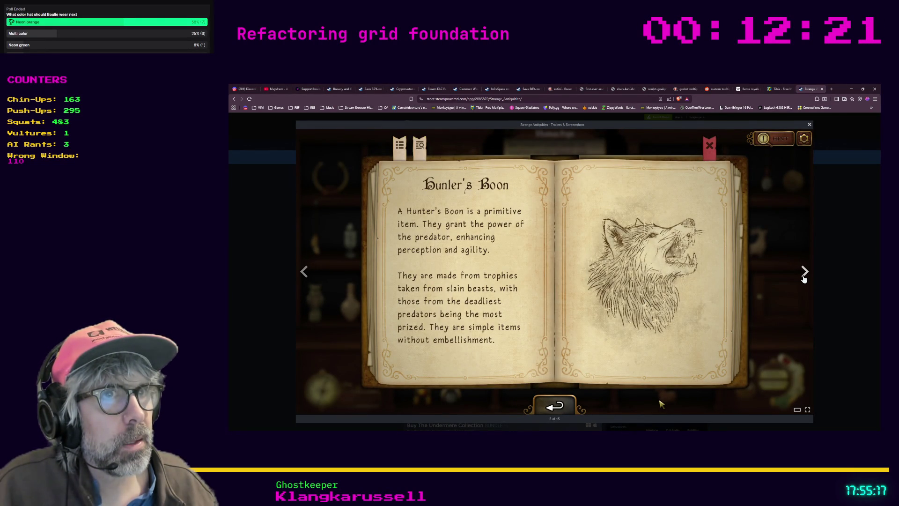
click(804, 276)
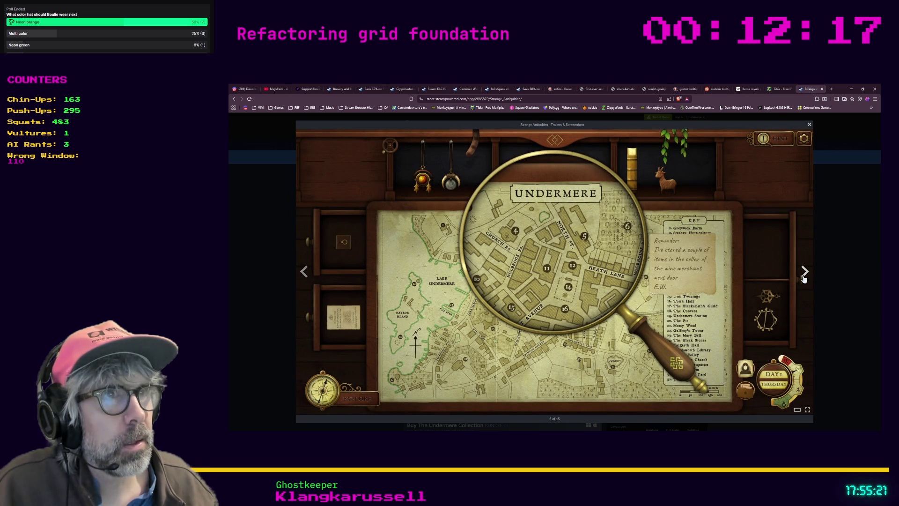
click(804, 276)
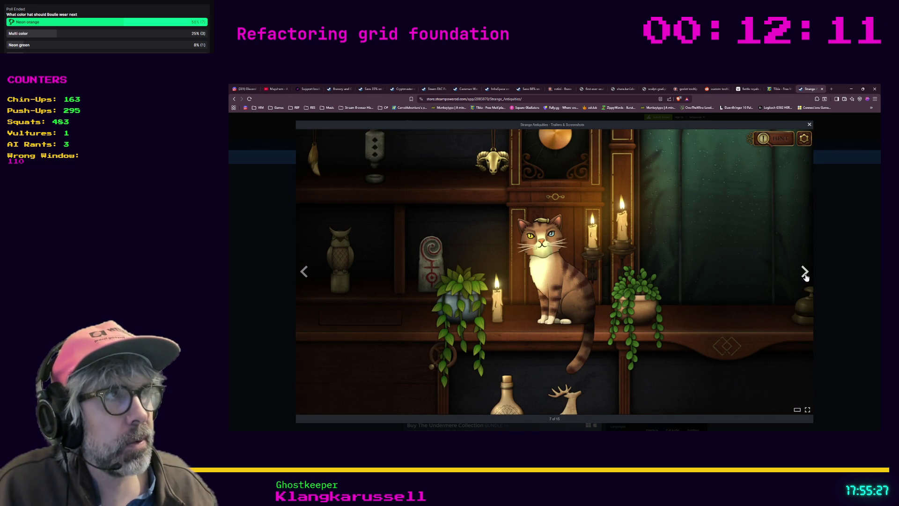
click(806, 277)
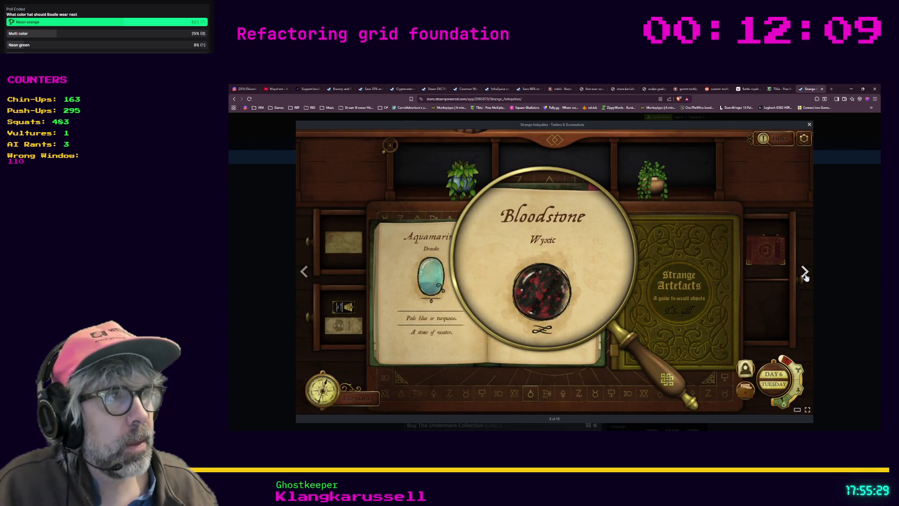
click(805, 277)
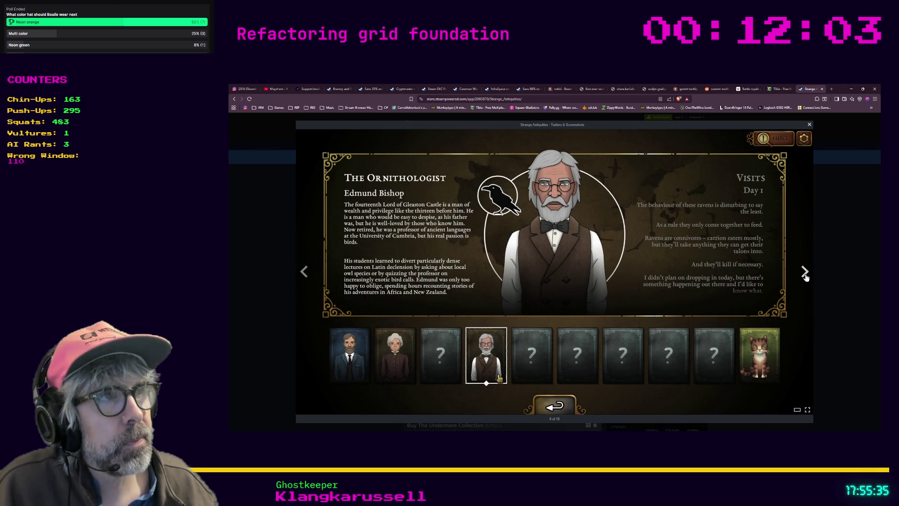
click(805, 277)
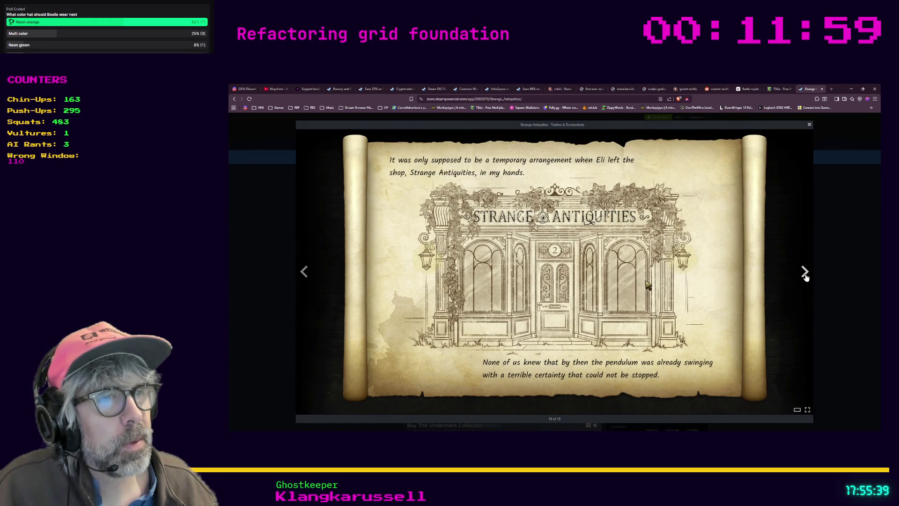
click(805, 276)
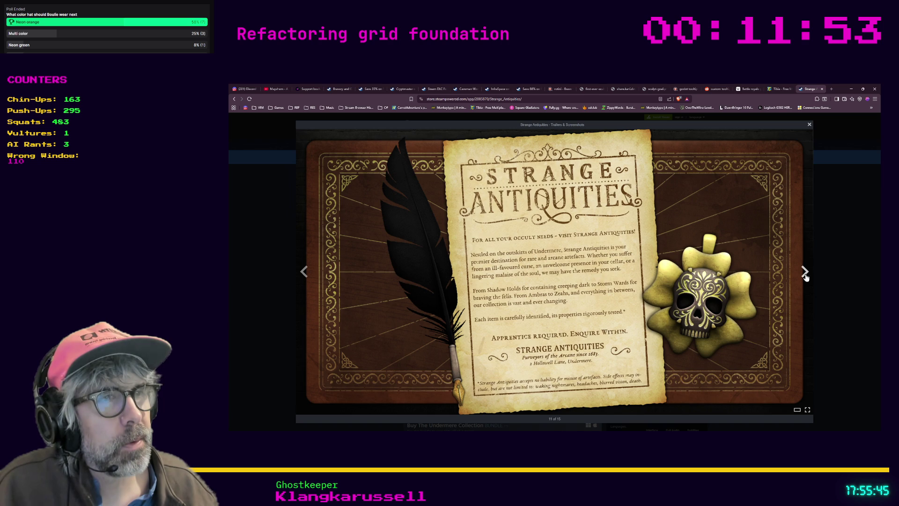
click(805, 271)
click(824, 290)
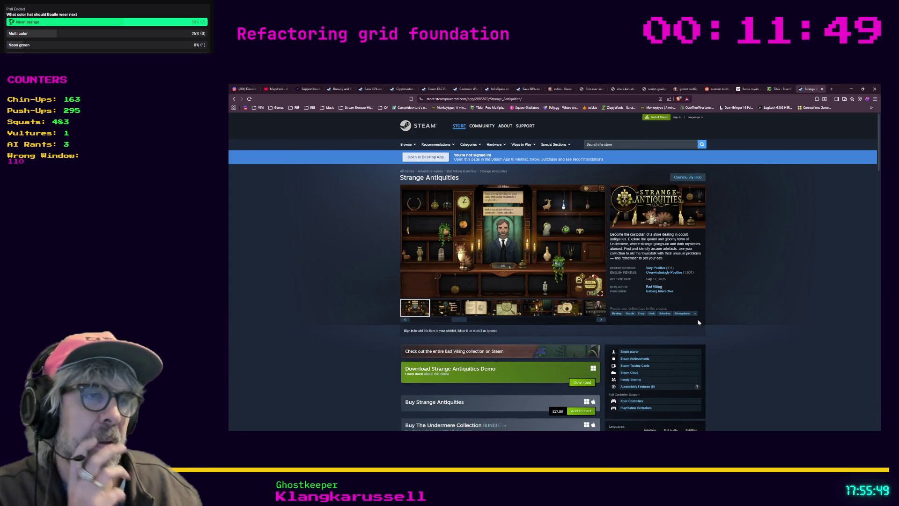
Select the Strange Antiquities game title on its store page.
drag(458, 181, 398, 183)
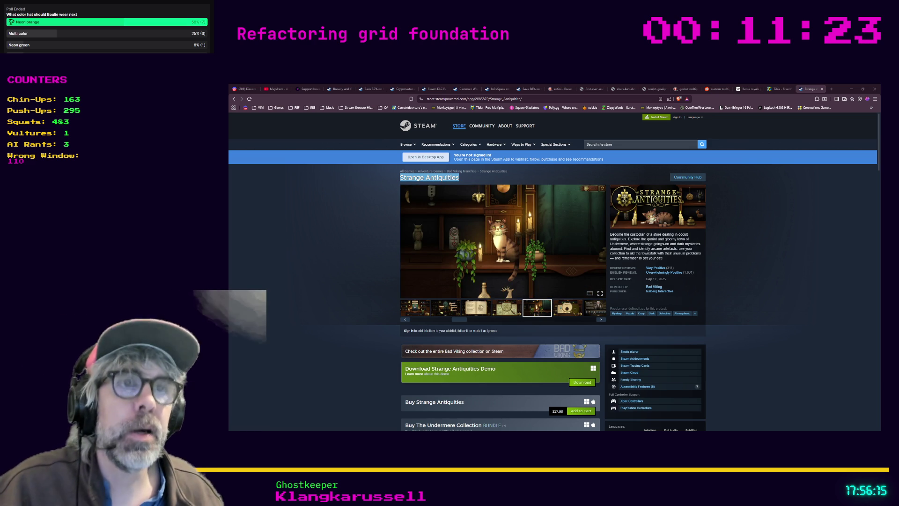
Search the store for 'ufo 50' and open the UFO 50 result.
click(639, 144)
text(ufo 50)
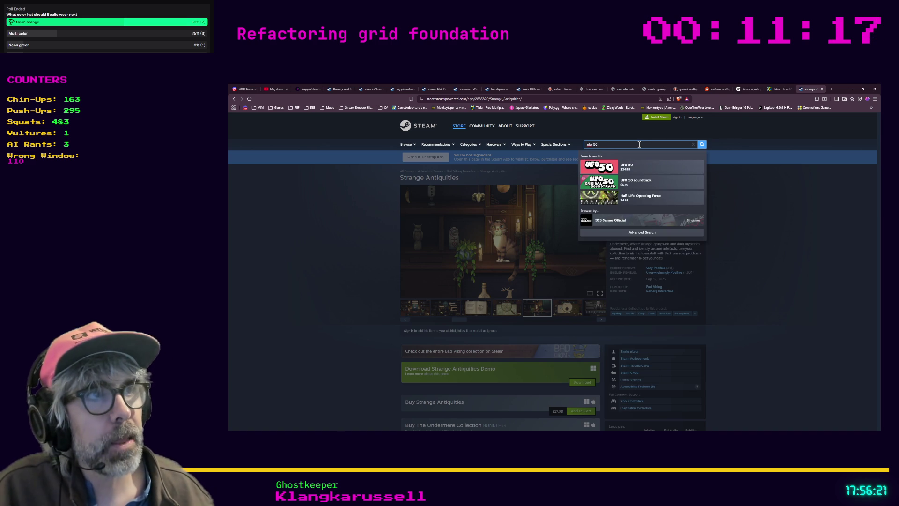
click(658, 167)
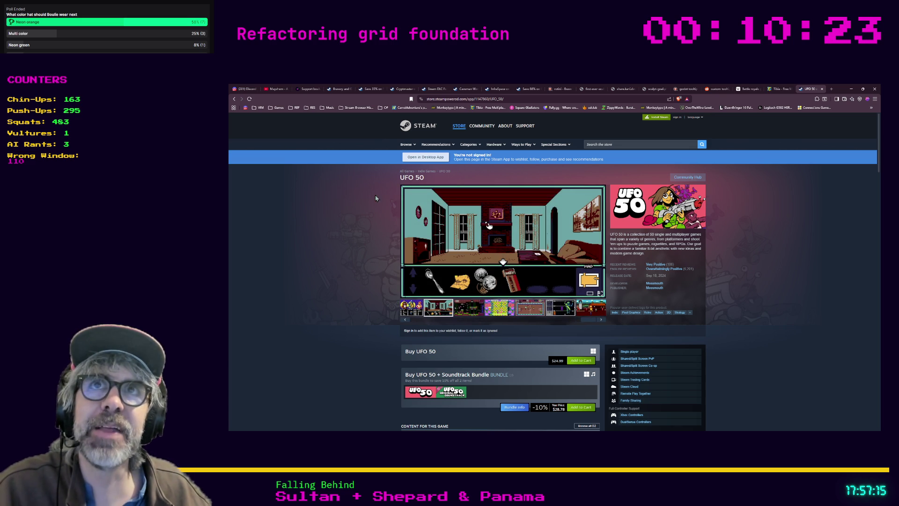
Search the store for 'star control' and open the Star Control I and II result.
click(673, 144)
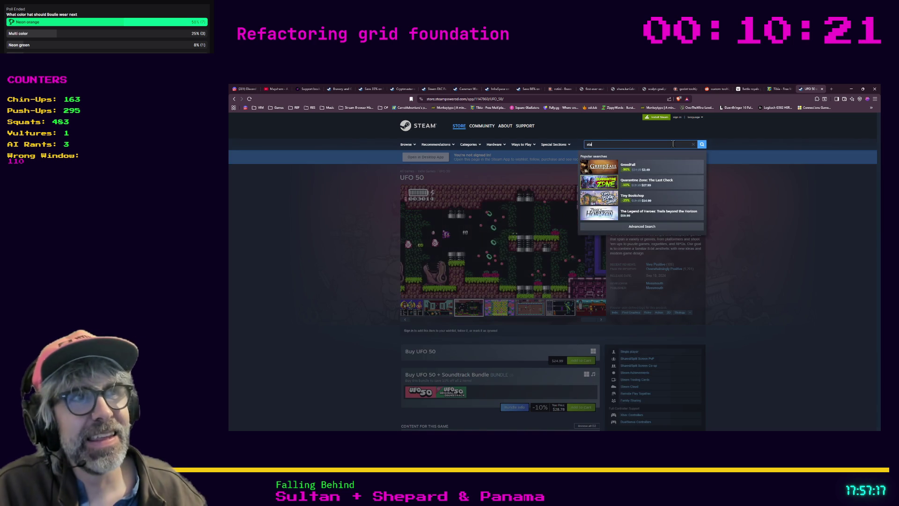
text(star control 2)
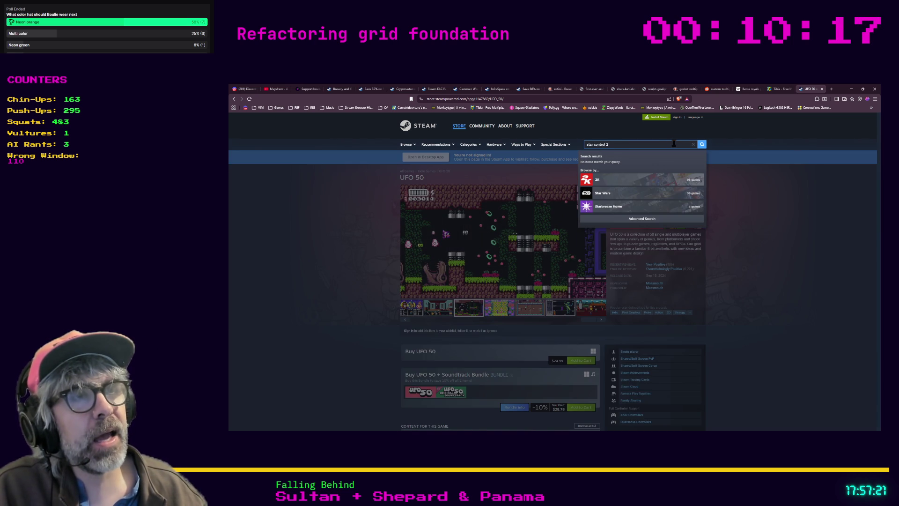
key(BackSpace)
key(BackSpace)
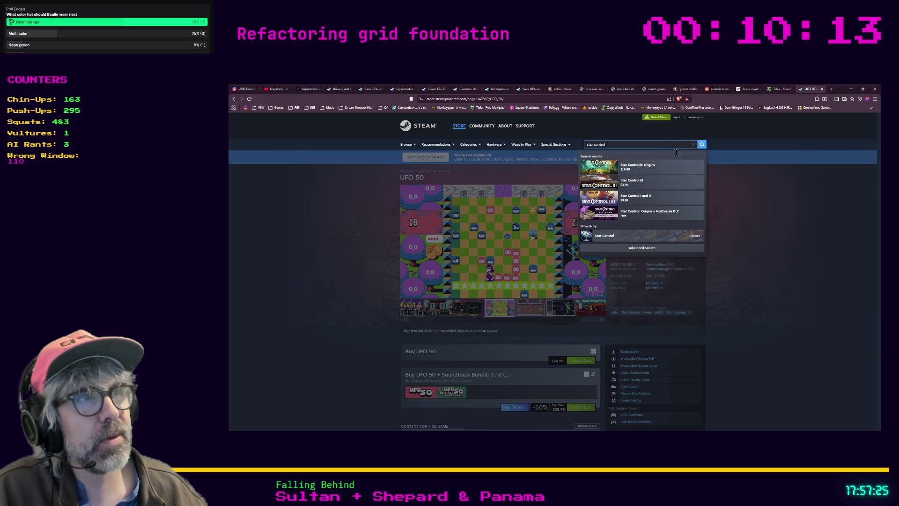
click(665, 197)
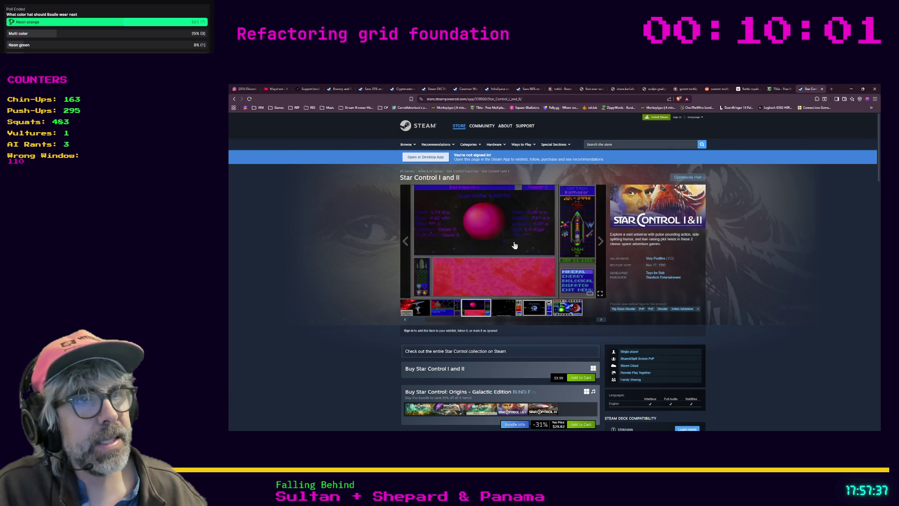
Enlarge the fourth Star Control screenshot and page forward to the Ur-Quan battle screen.
click(511, 313)
click(496, 234)
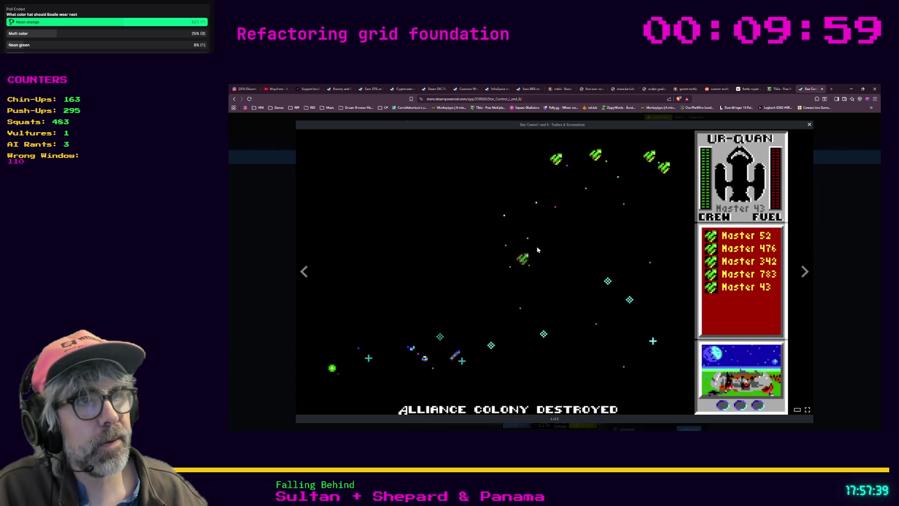
click(805, 277)
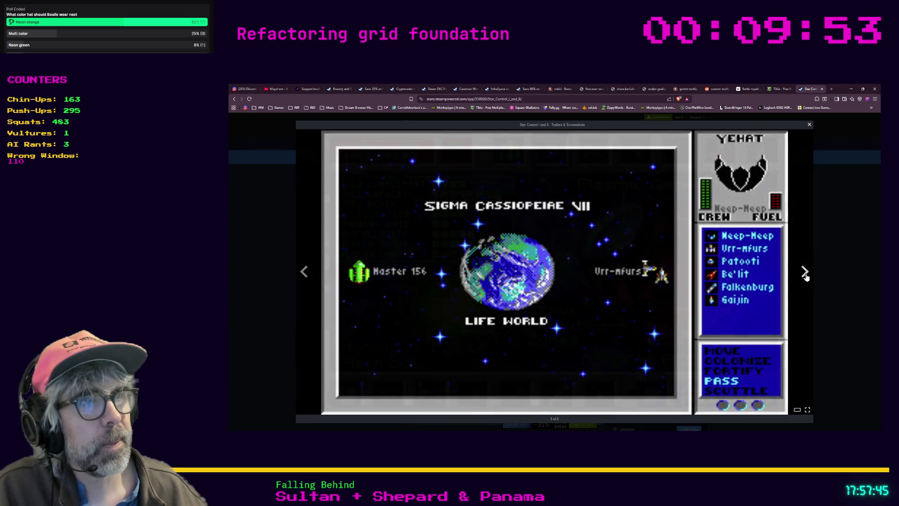
click(805, 275)
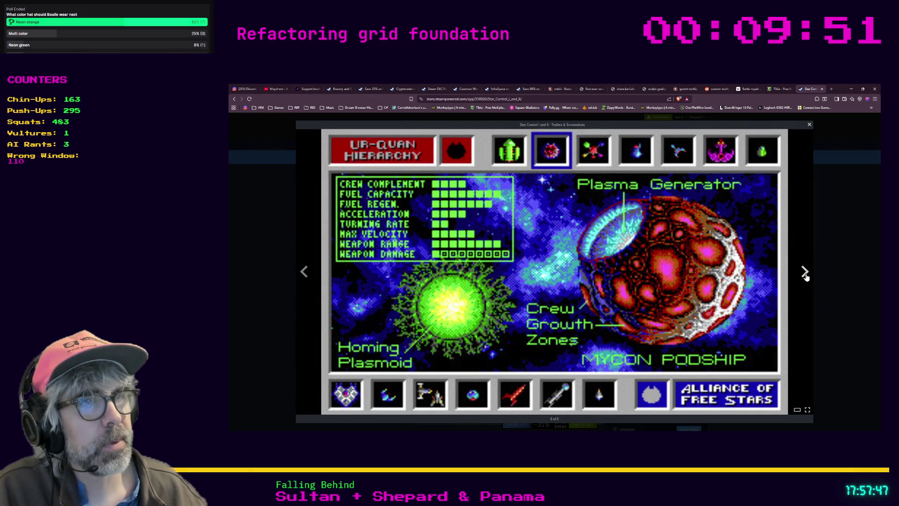
click(806, 275)
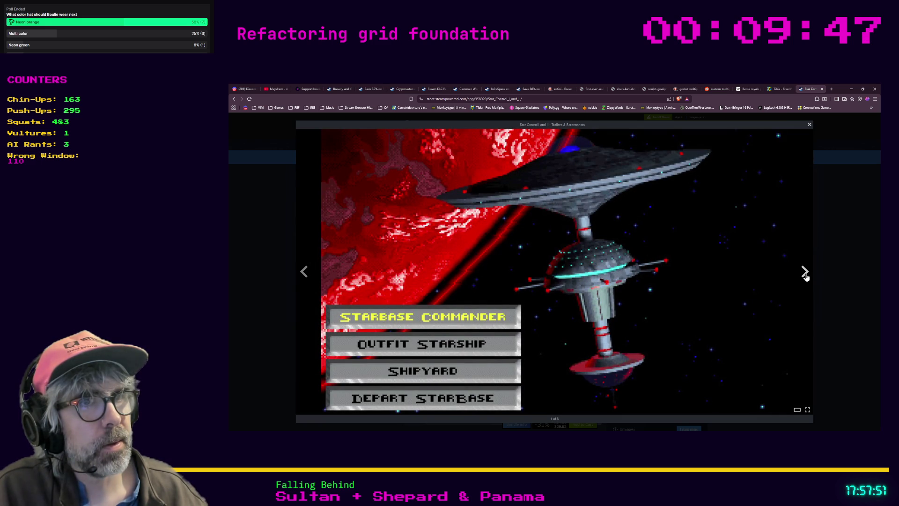
click(805, 274)
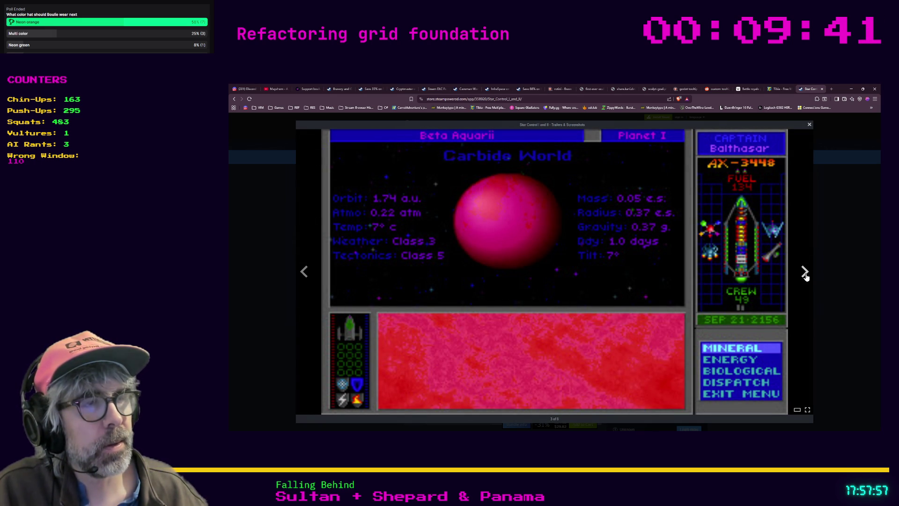
click(805, 275)
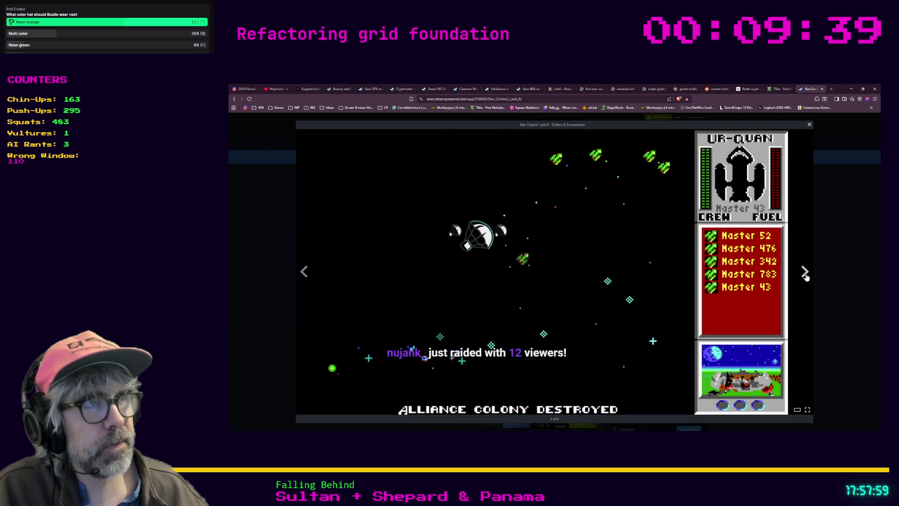
click(805, 275)
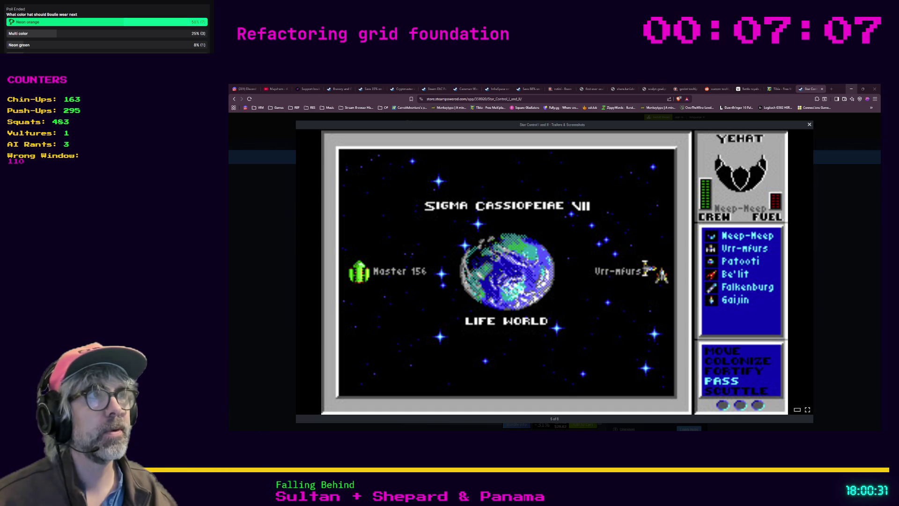
Minimize the browser and bring the Godot editor showing grid_manager.gd to the front.
click(851, 88)
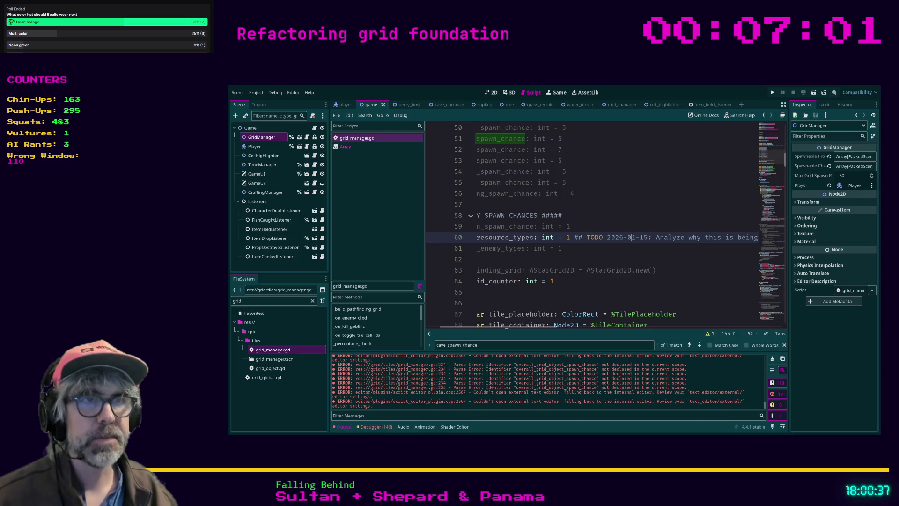
click(573, 298)
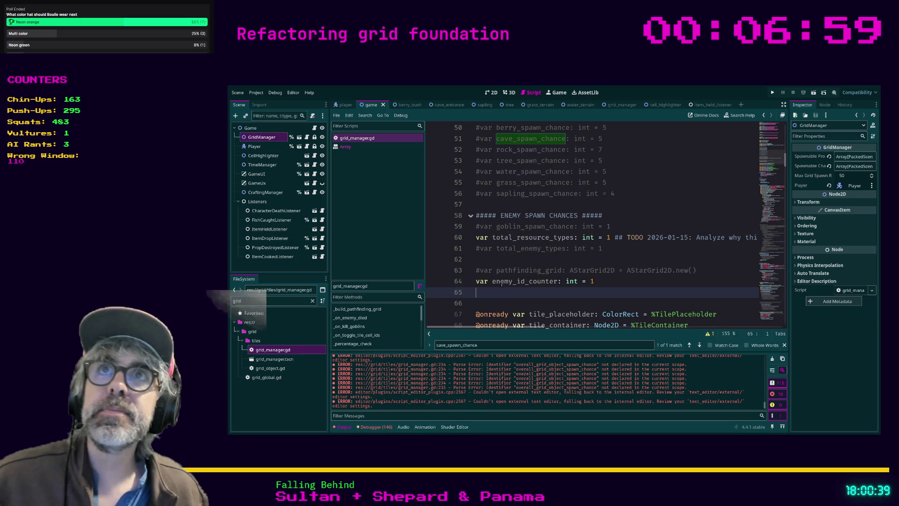